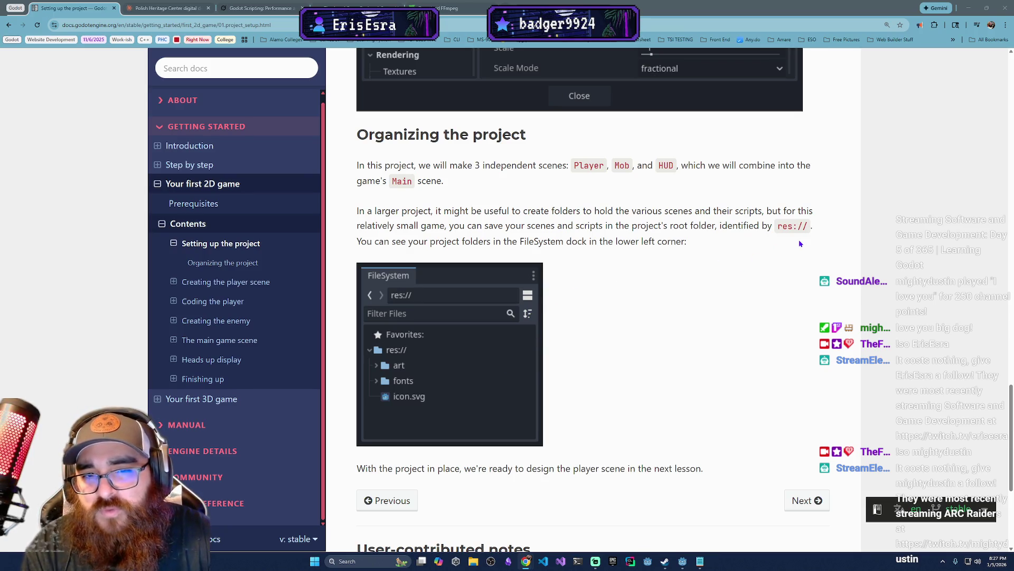
Leave the 'Setting up the project' docs page and return to the Godot editor showing player.gd.
left_click(683, 561)
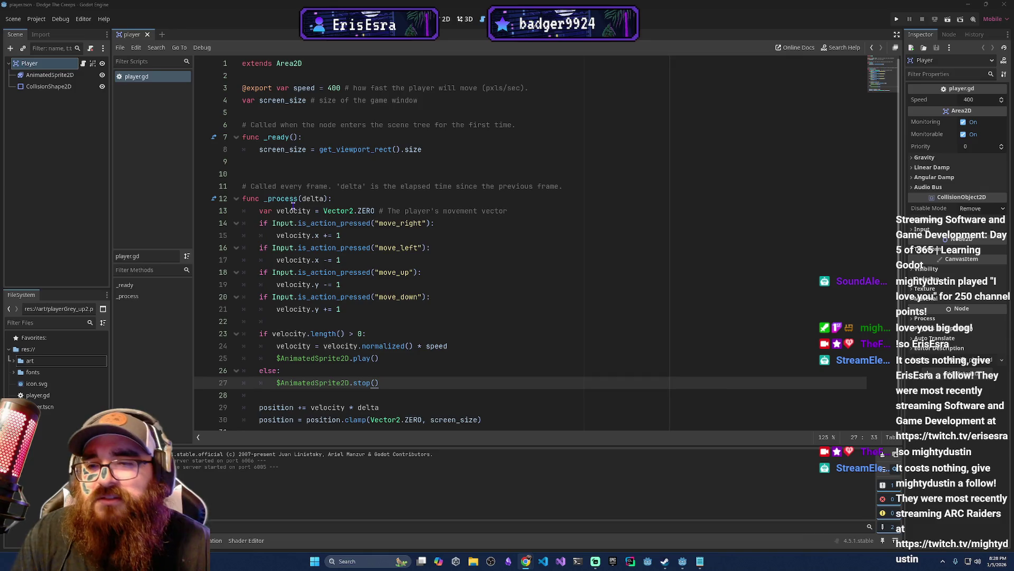
Highlight Vector2 on line 13 and the move_right velocity check in player.gd, then deselect.
double_click(326, 211)
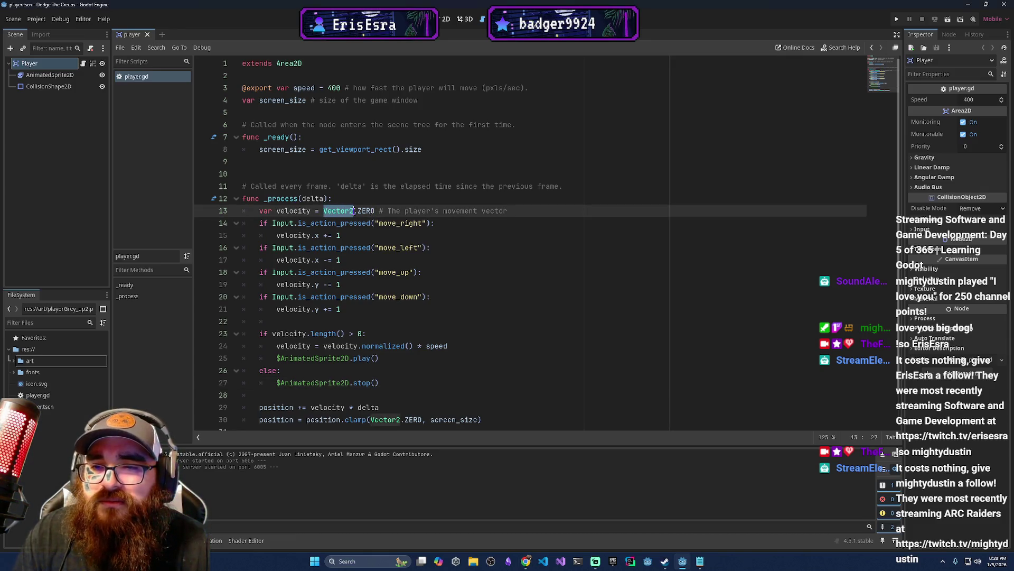
mouse_move(259, 223)
left_mouse_down()
mouse_move(311, 224)
mouse_move(319, 212)
mouse_move(438, 223)
left_mouse_up()
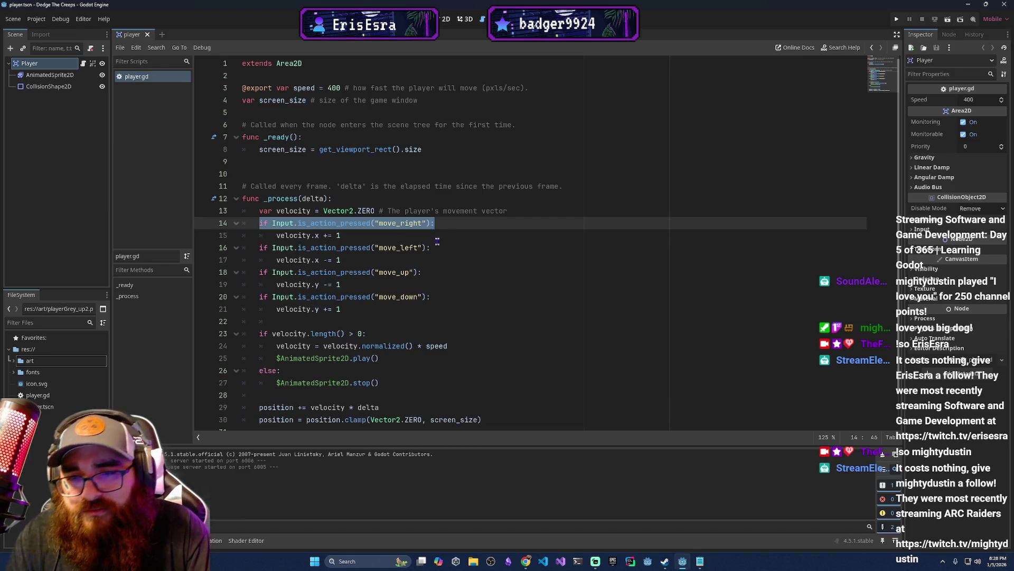
mouse_move(379, 223)
left_mouse_down()
mouse_move(431, 231)
mouse_move(423, 223)
left_mouse_up()
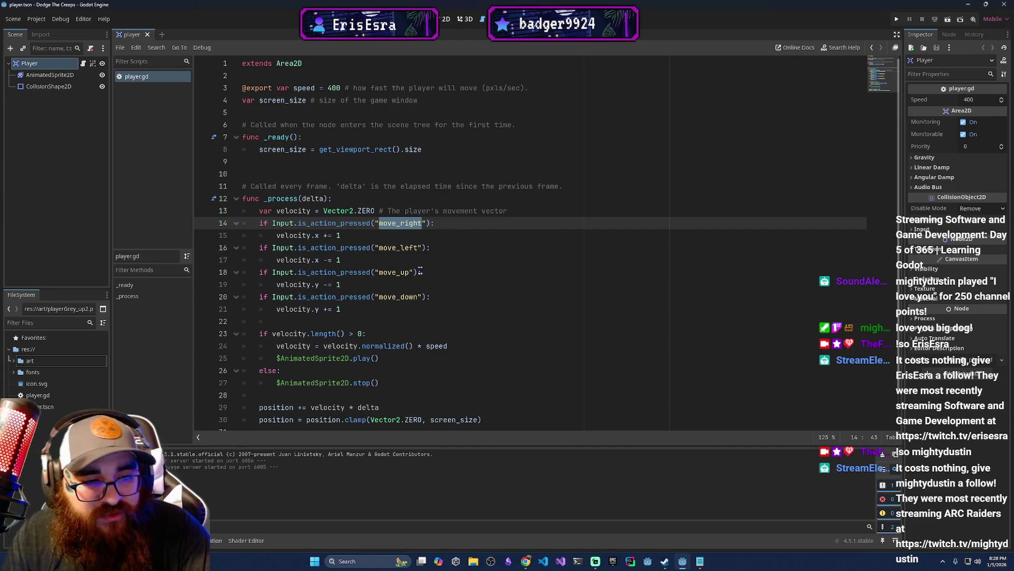
left_click(393, 248)
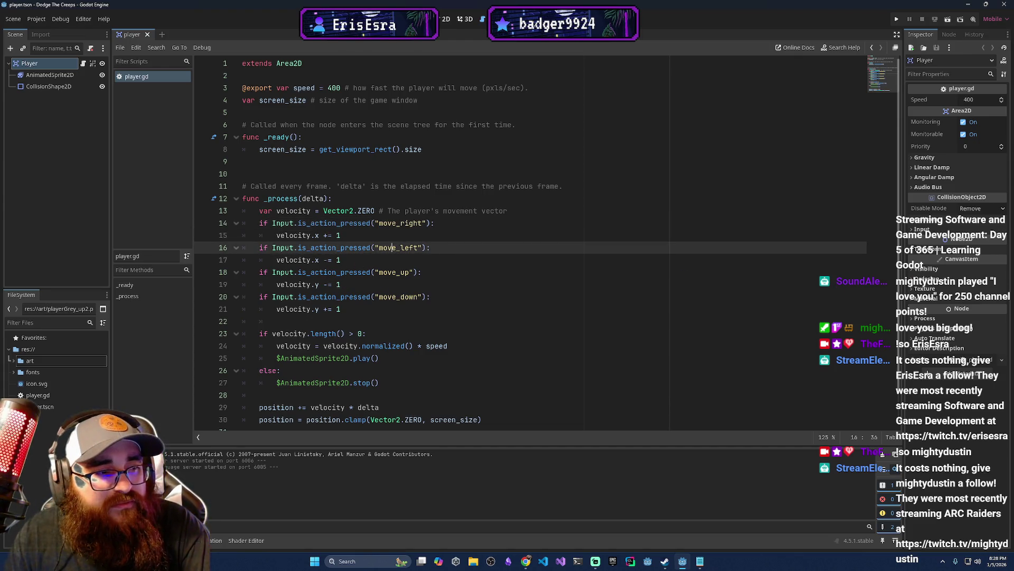
Switch to the browser and bring the YouTube video window to the front.
key("alt+Tab")
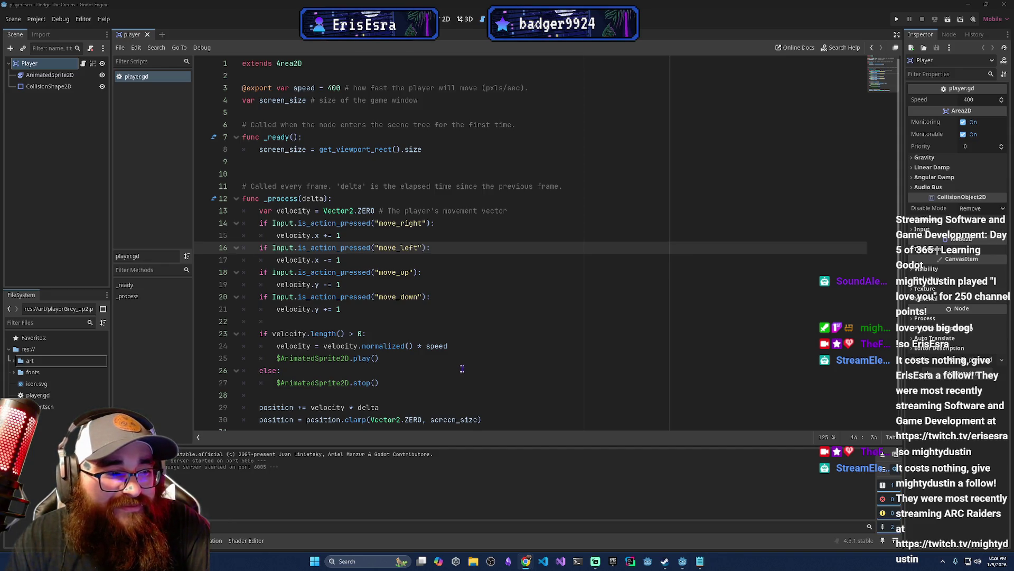
scroll(528, 355, "down", 1)
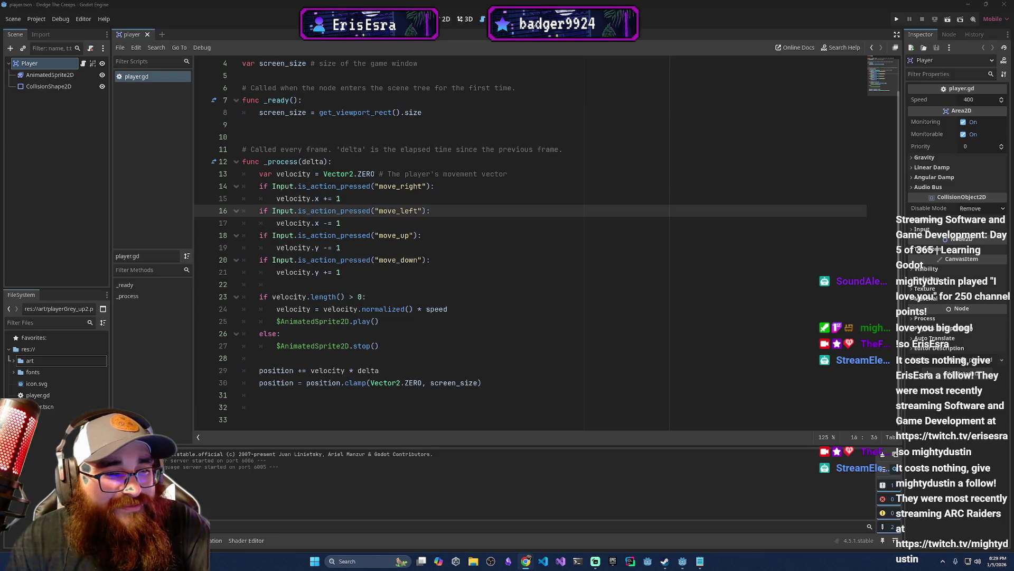
key("alt+Tab")
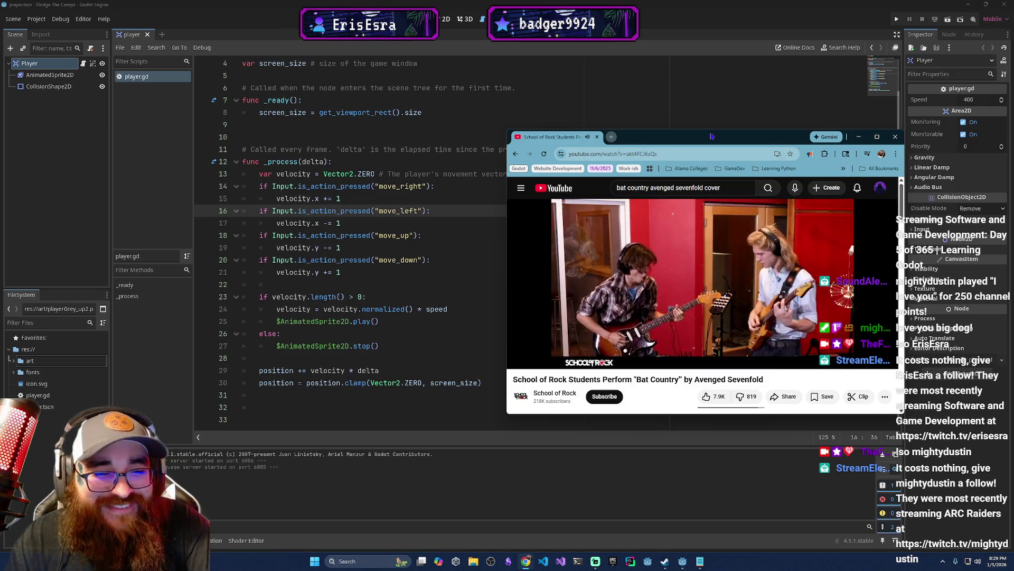
Hide the YouTube window with Alt+Tab so player.gd's _process code shows again.
key("alt+Tab")
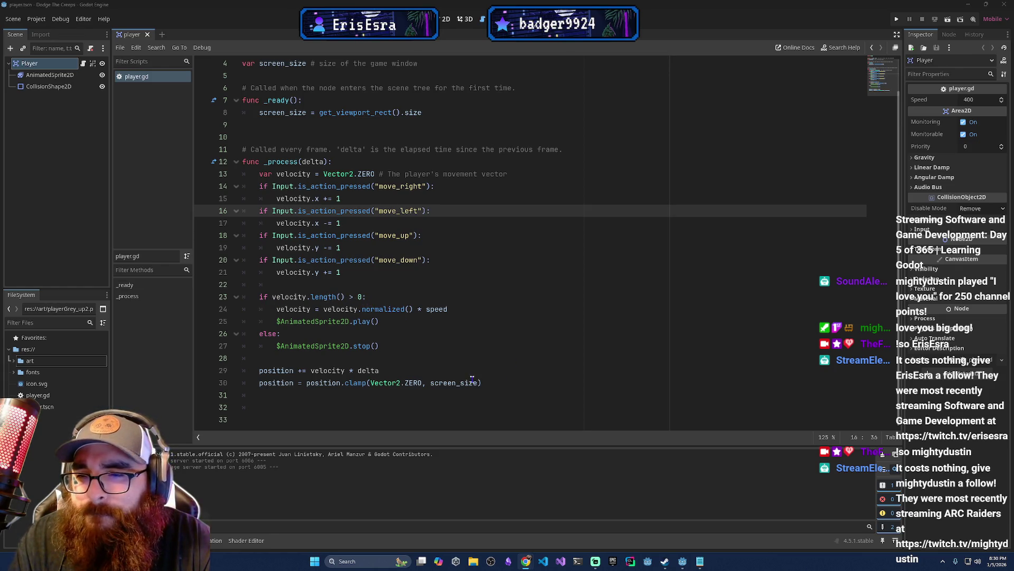
mouse_move(371, 175)
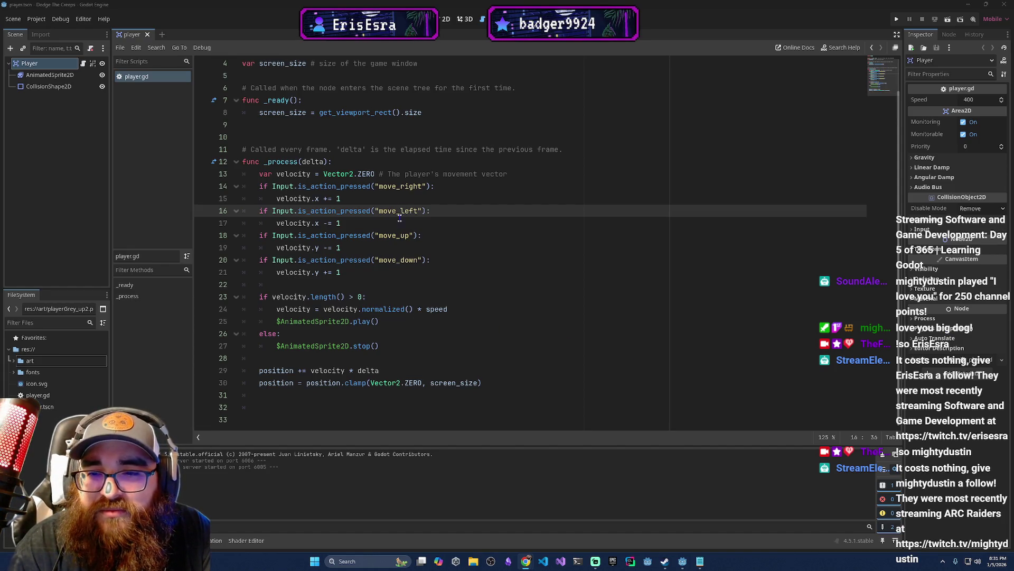
left_click(933, 20)
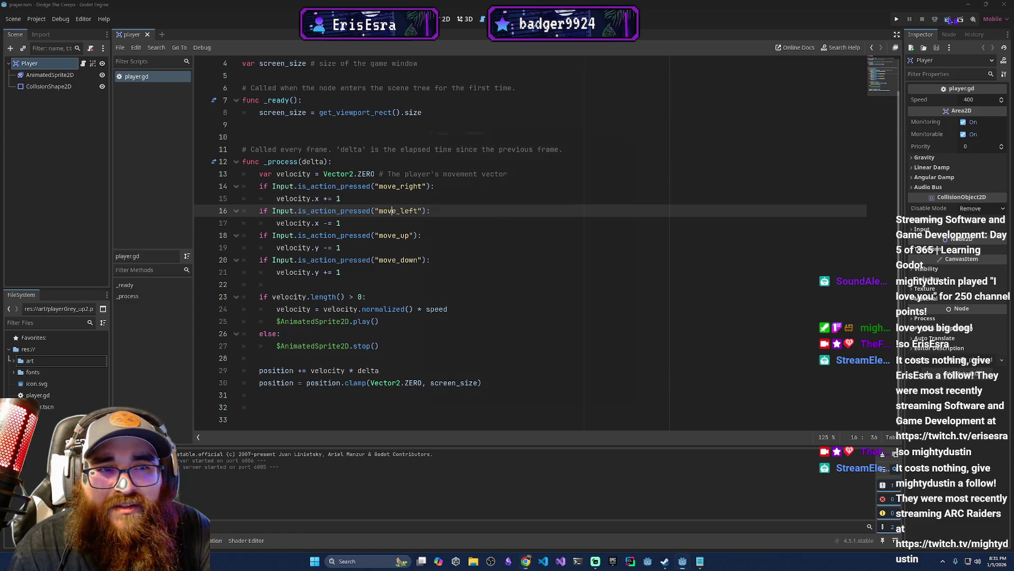
Test the player's arrow-key movement in the running game, including diagonal moves.
key("Down")
key("Right")
key("Down")
key("Left")
key("Up")
key("Right")
key("Down")
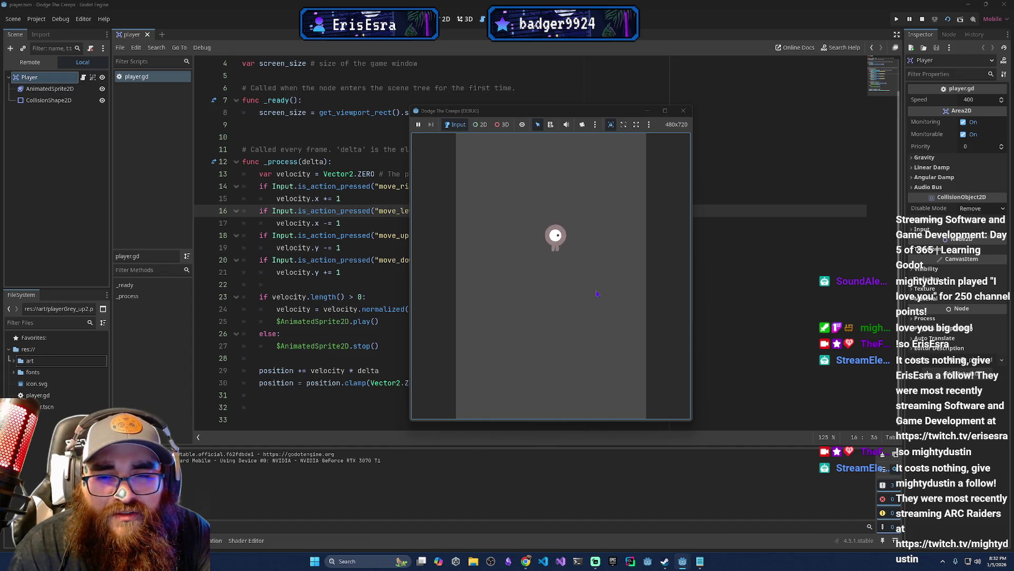
key("Up")
key("Left")
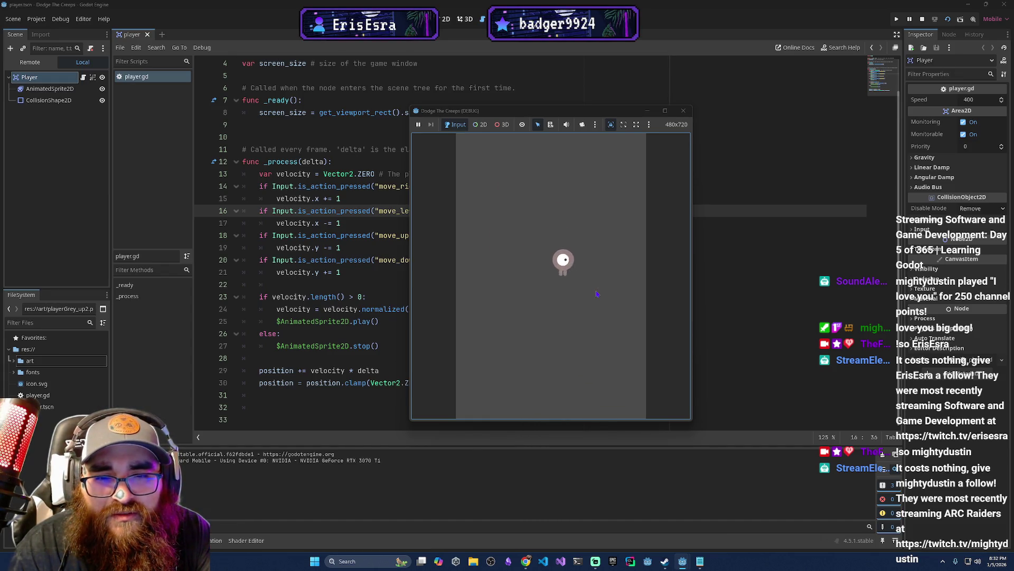
key("Down")
key("Right")
key("Down")
key("Right")
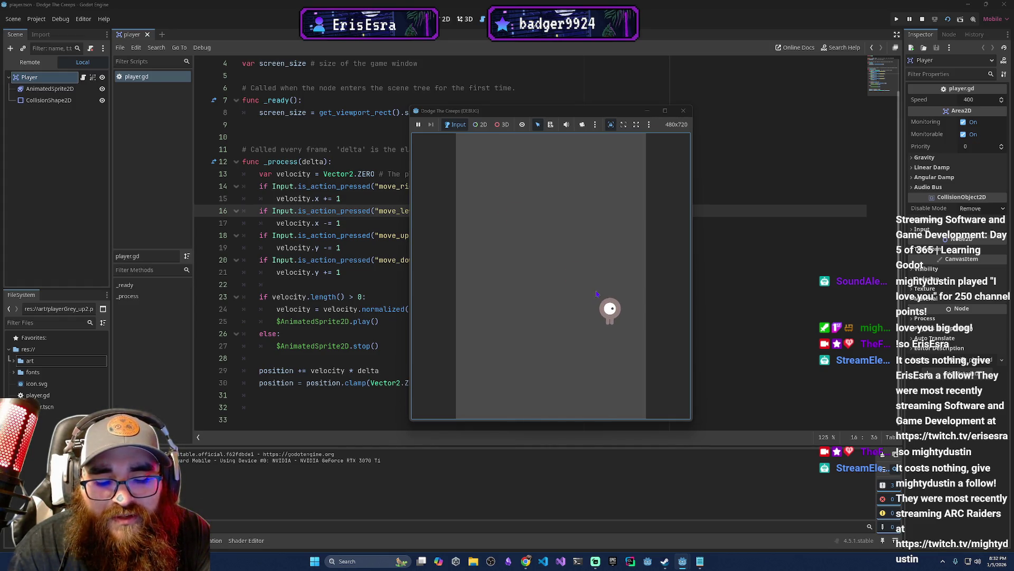
key("Up")
key("Left")
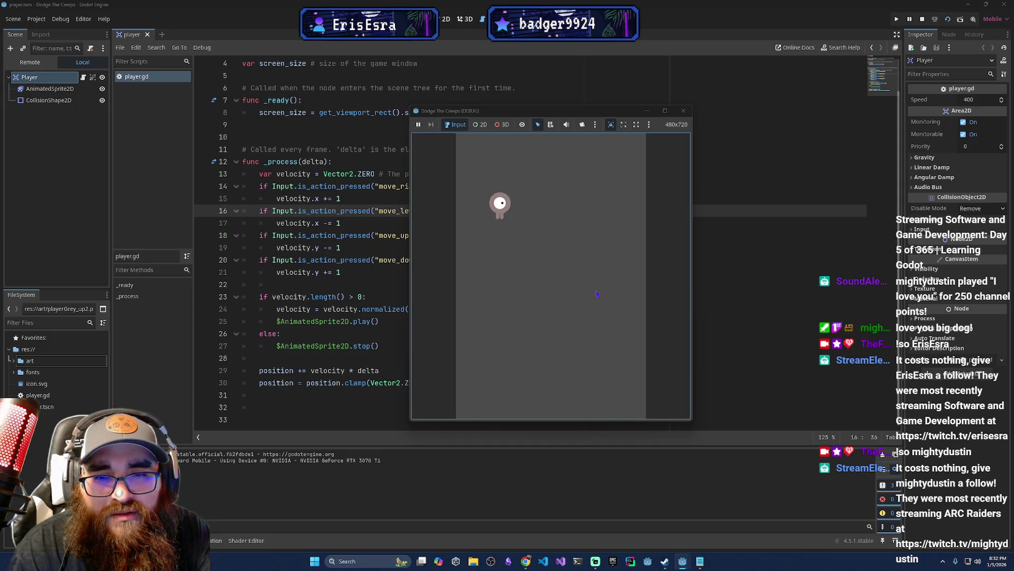
key("Down")
key("Right")
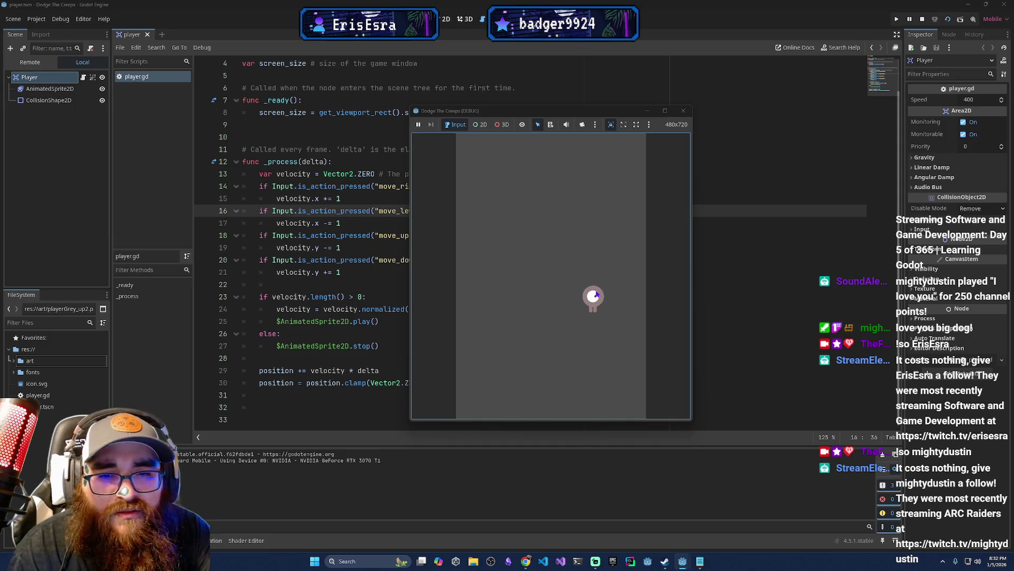
key("Up")
key("Down")
key("Left")
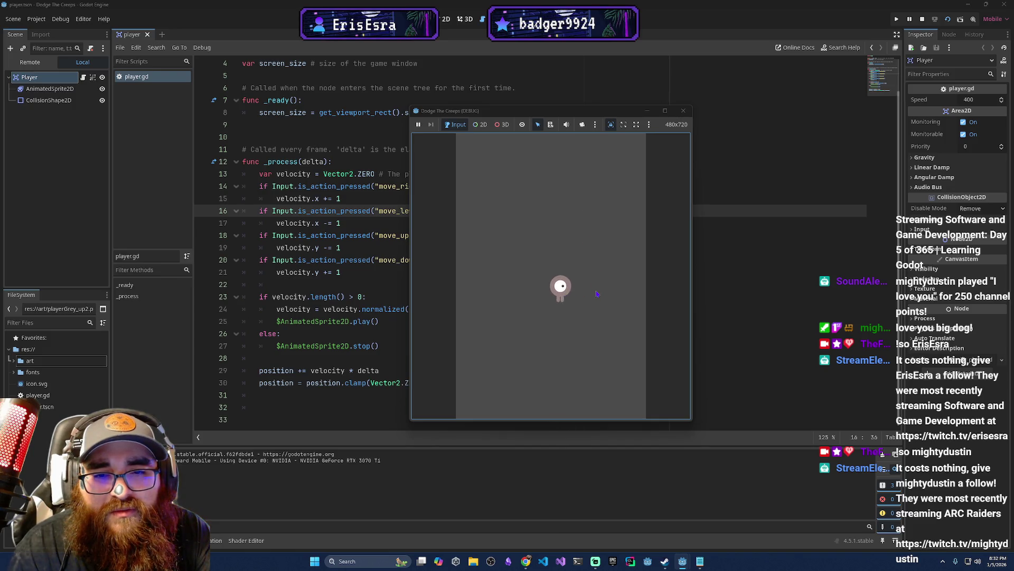
Finish moving the player, shift the game window aside, and bring the editor back in front.
key("Right")
key("Up")
key("Left")
key("Down")
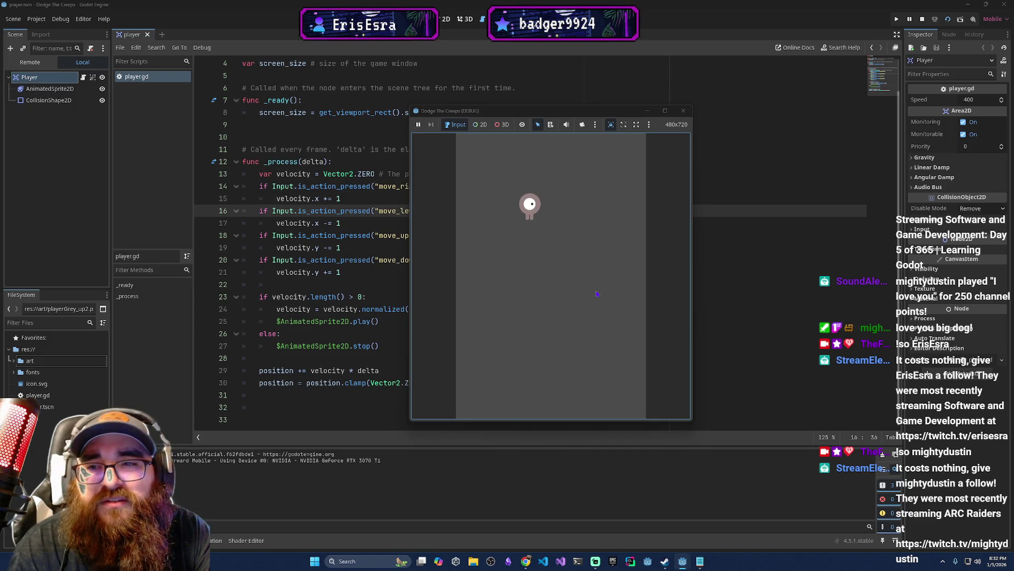
key("Up")
key("Left")
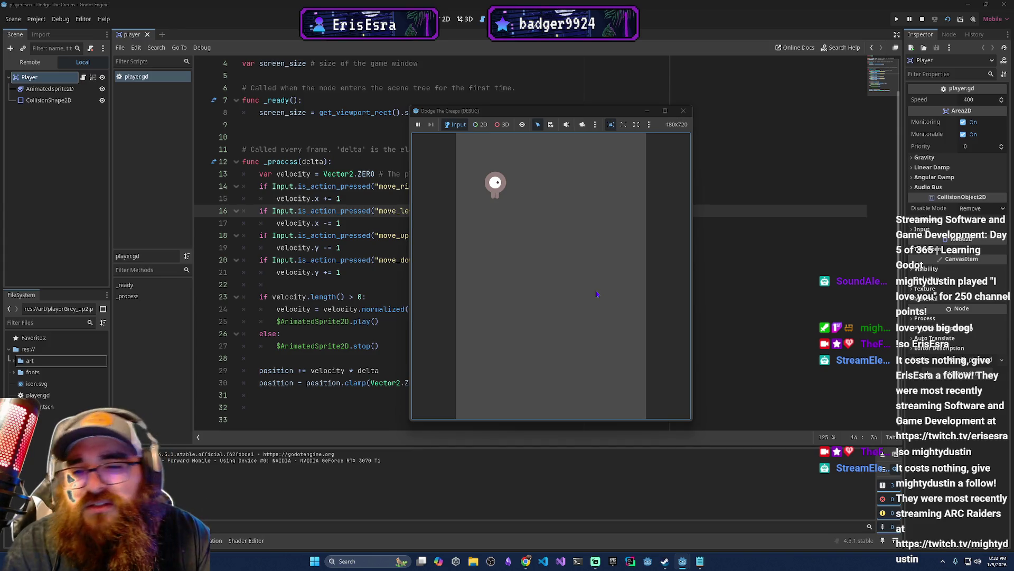
mouse_move(589, 113)
left_mouse_down()
mouse_move(669, 129)
mouse_move(701, 121)
left_mouse_up()
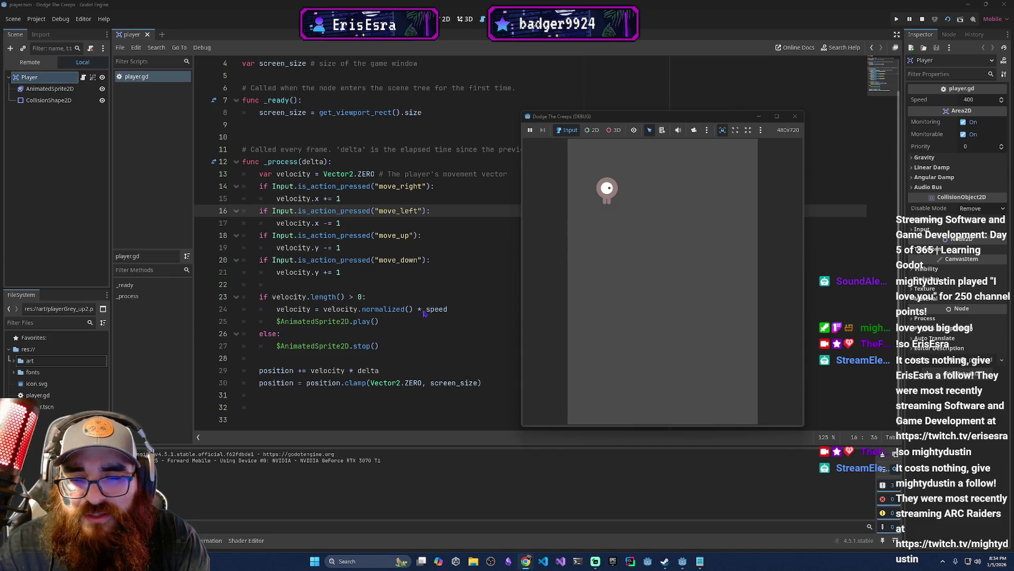
left_click(396, 313)
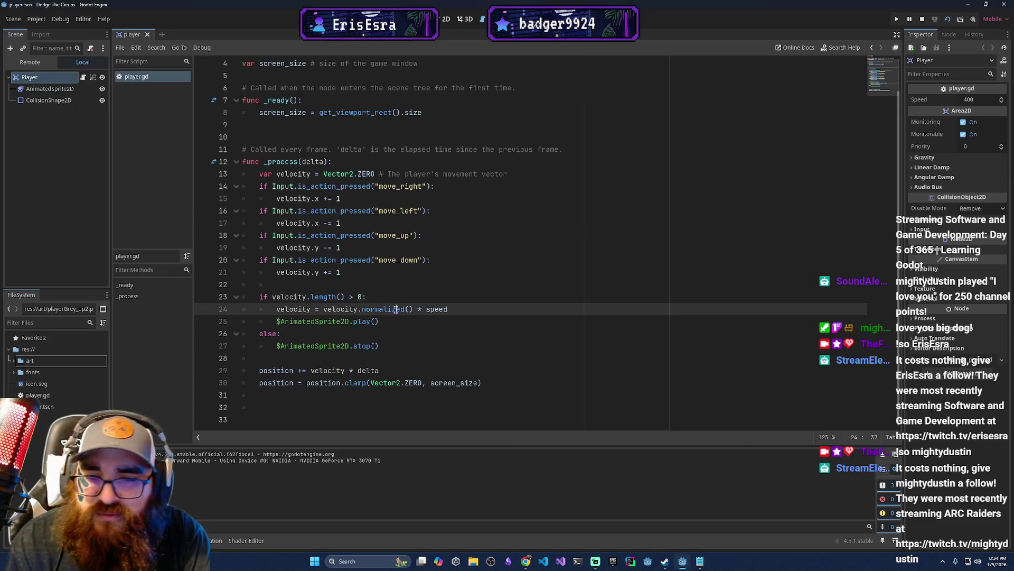
Look up Vector2.normalized() in the built-in class reference, then return to player.gd.
left_click(395, 312, "ctrl")
scroll(395, 312, "down", 20)
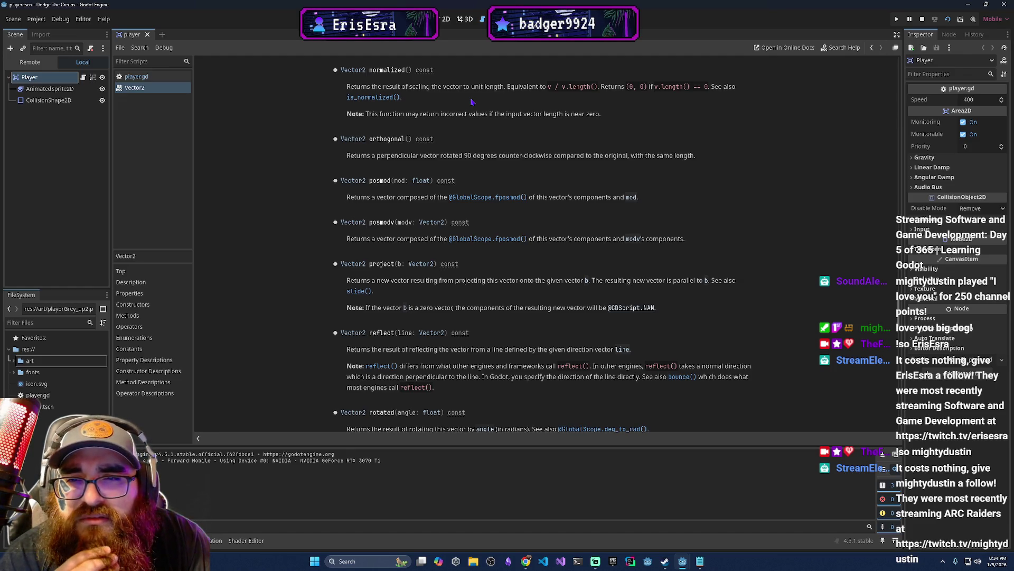
left_click(131, 76)
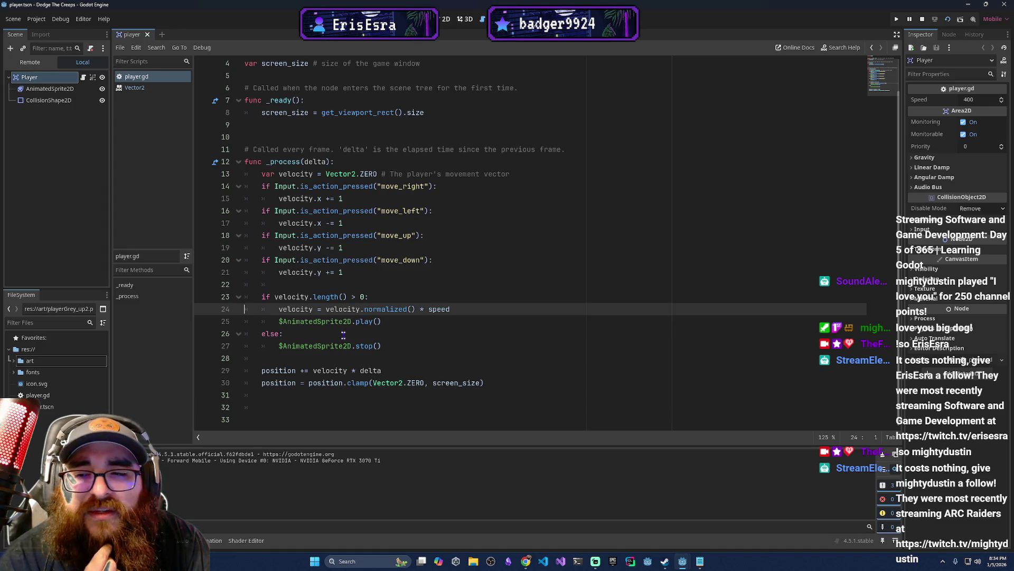
mouse_move(368, 326)
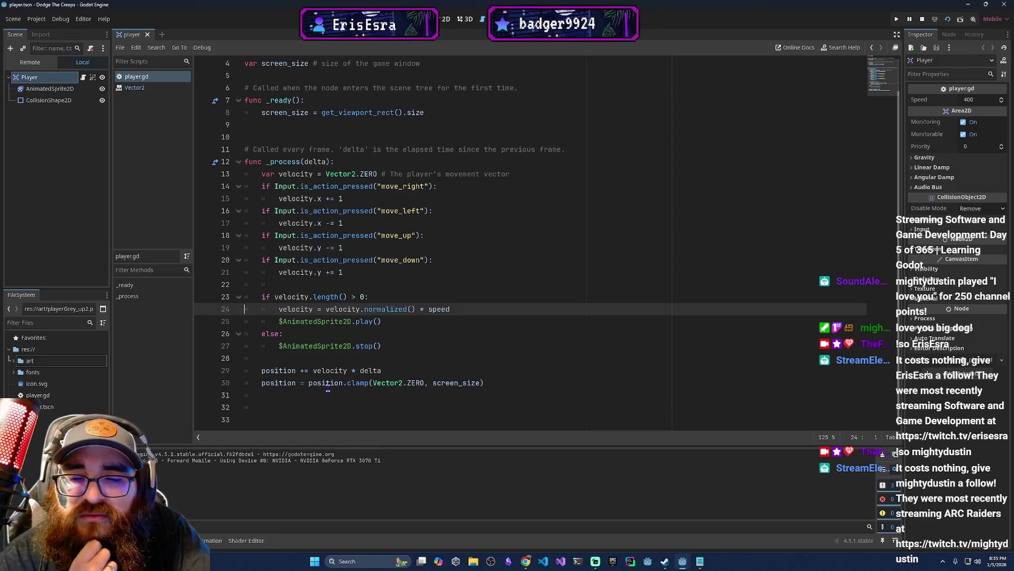
mouse_move(327, 388)
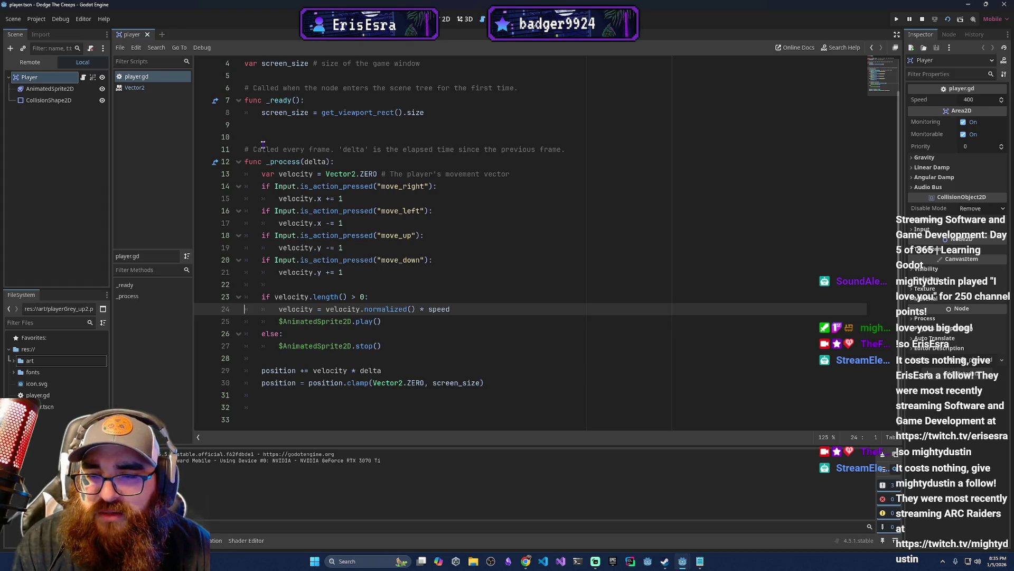
Check the Vector2 clamp documentation, switching back and forth with player.gd.
left_click(354, 381, "ctrl")
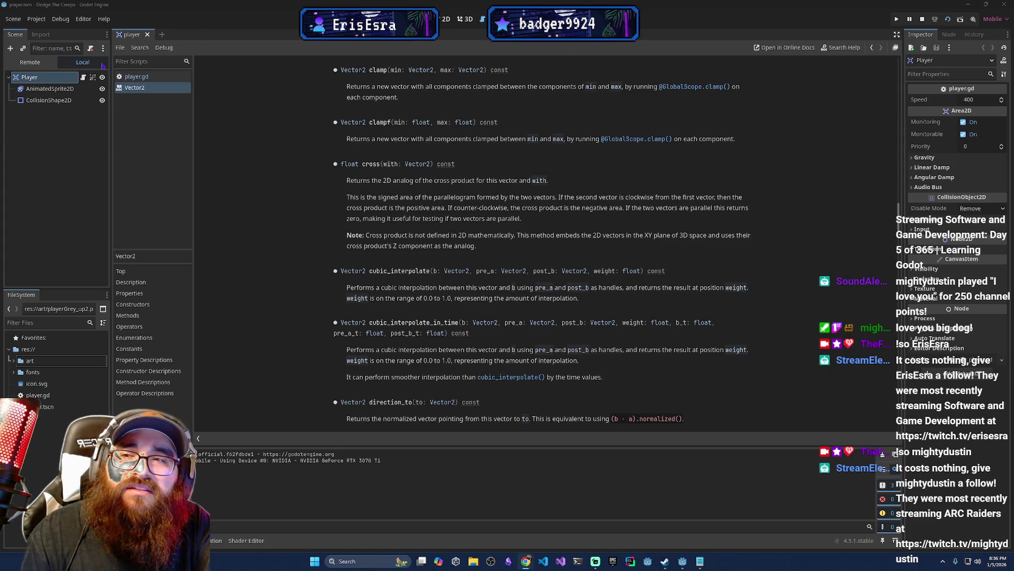
left_click(143, 77)
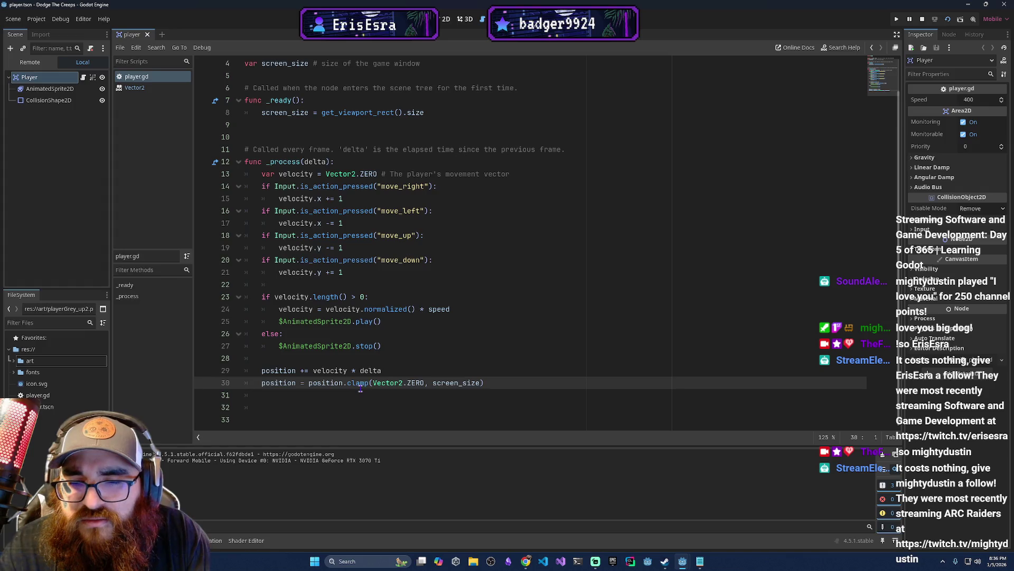
left_click(134, 87)
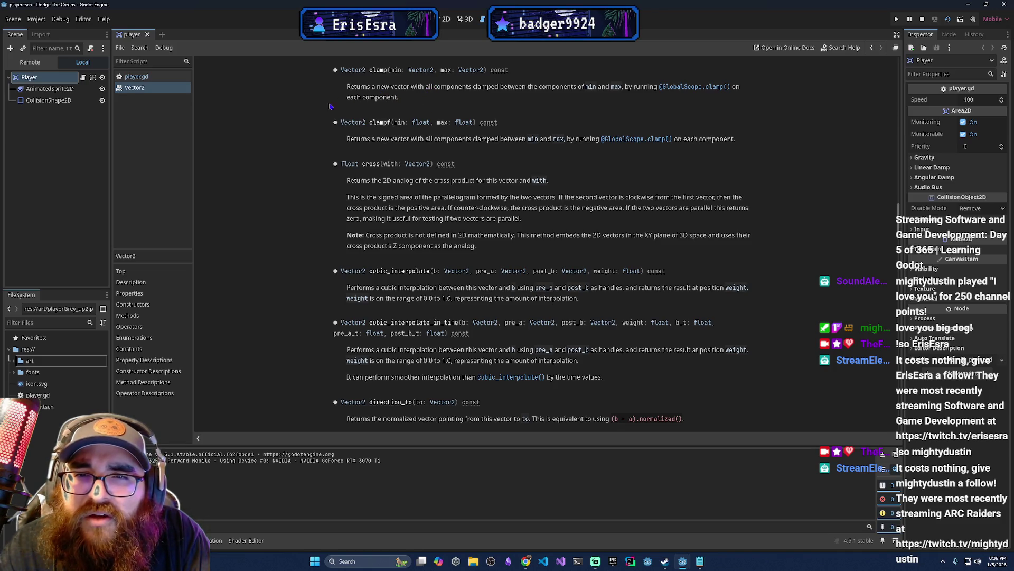
left_click(148, 80)
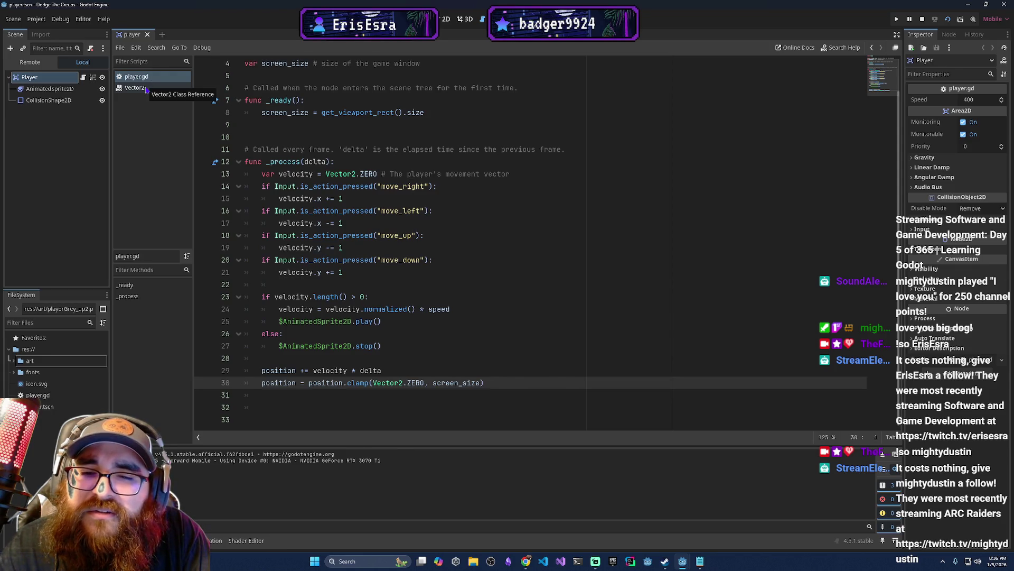
left_click(140, 89)
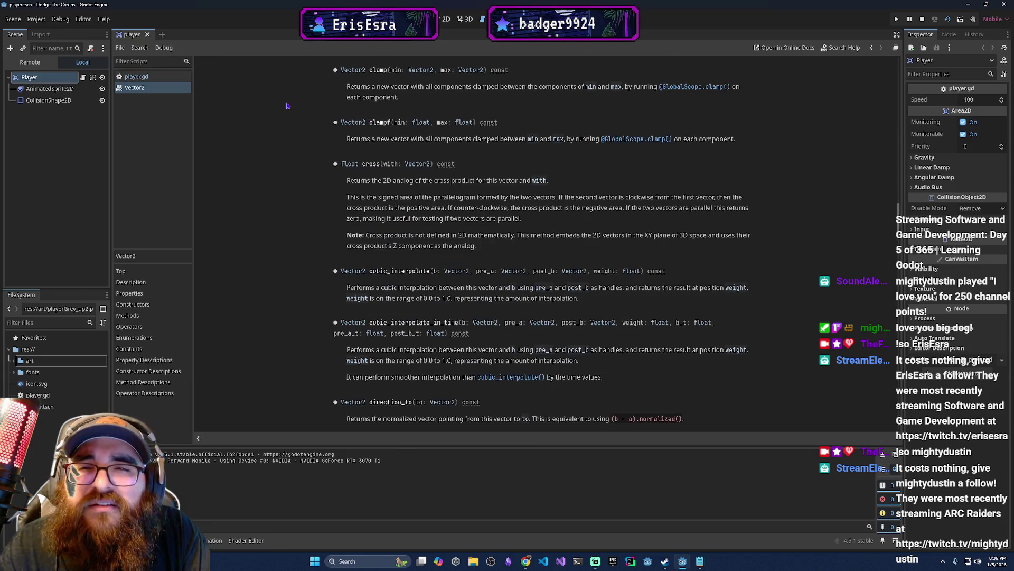
left_click(136, 77)
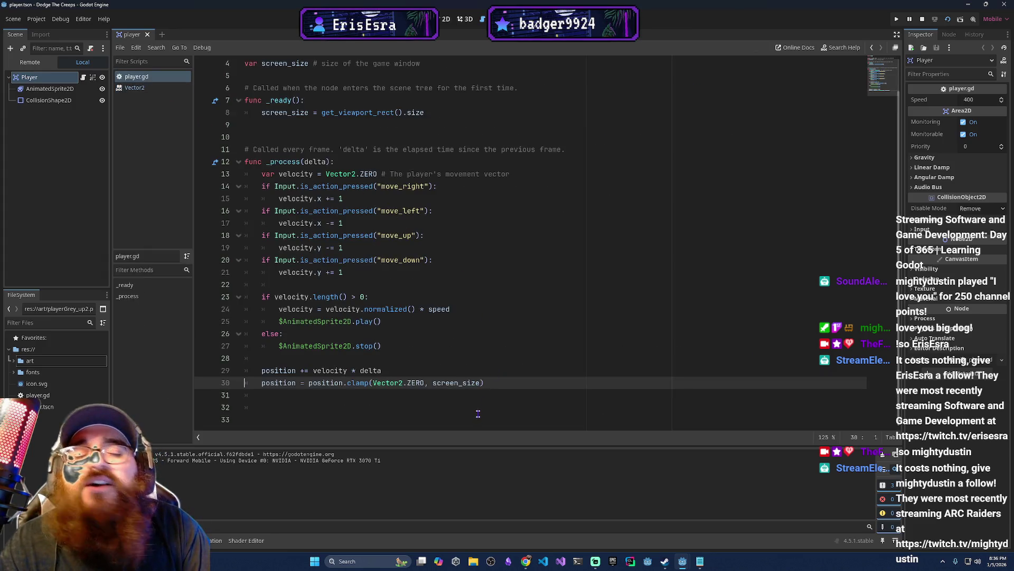
Compare against the browser docs and locate the screen_size variable declaration.
key("alt+Tab")
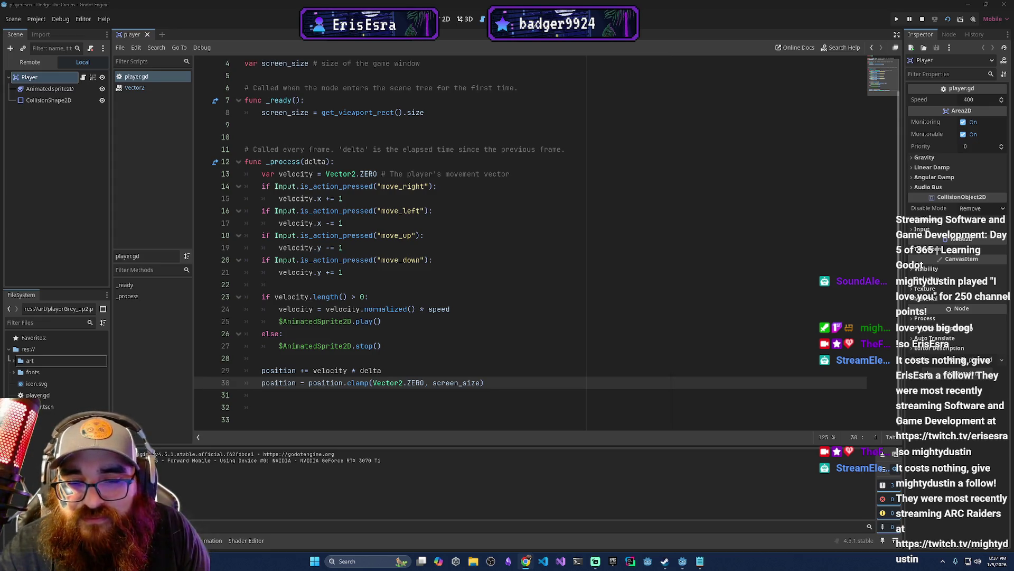
scroll(374, 151, "up", 1)
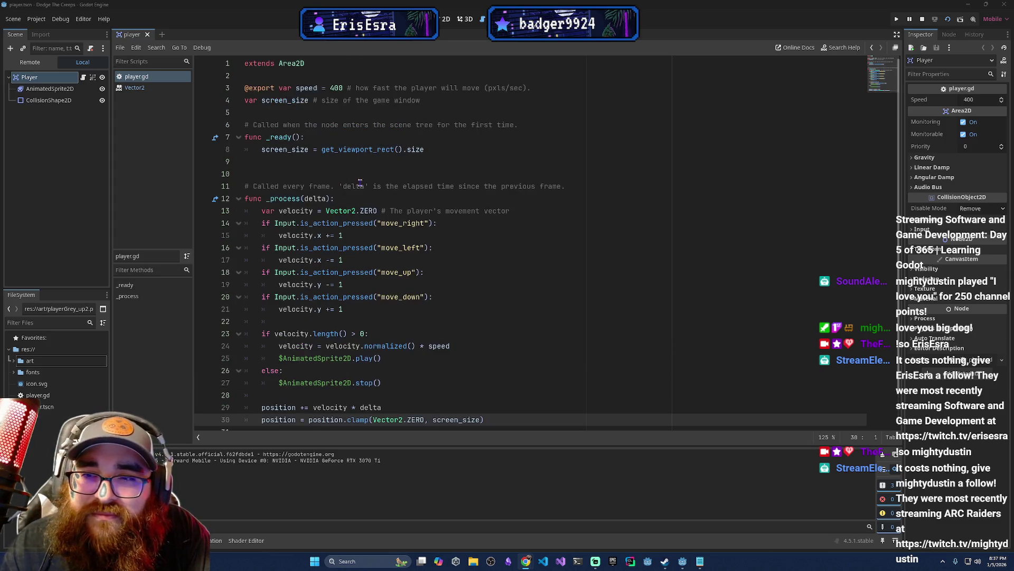
scroll(332, 144, "down", 1)
left_click(458, 384, "ctrl")
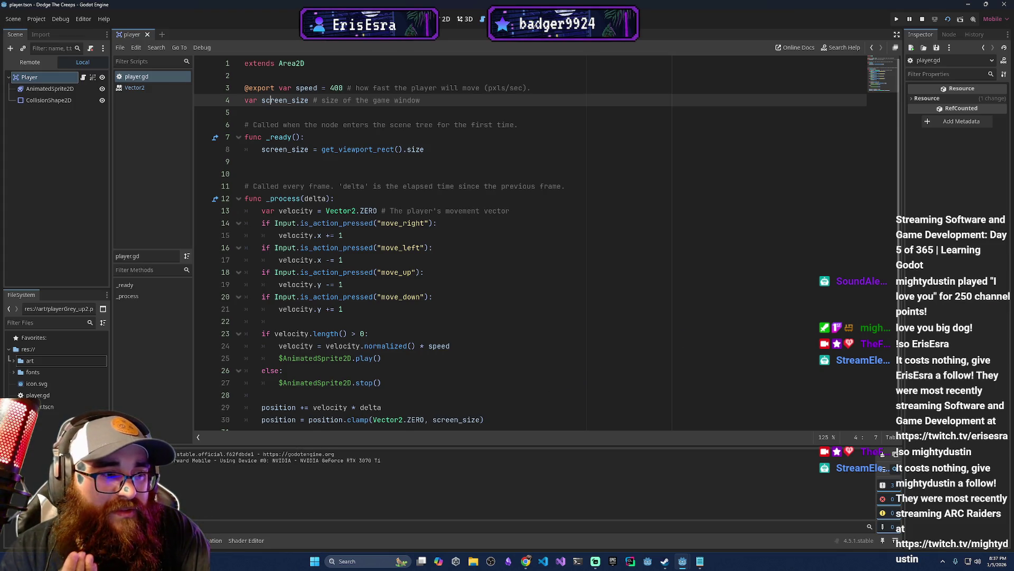
key("alt+Tab")
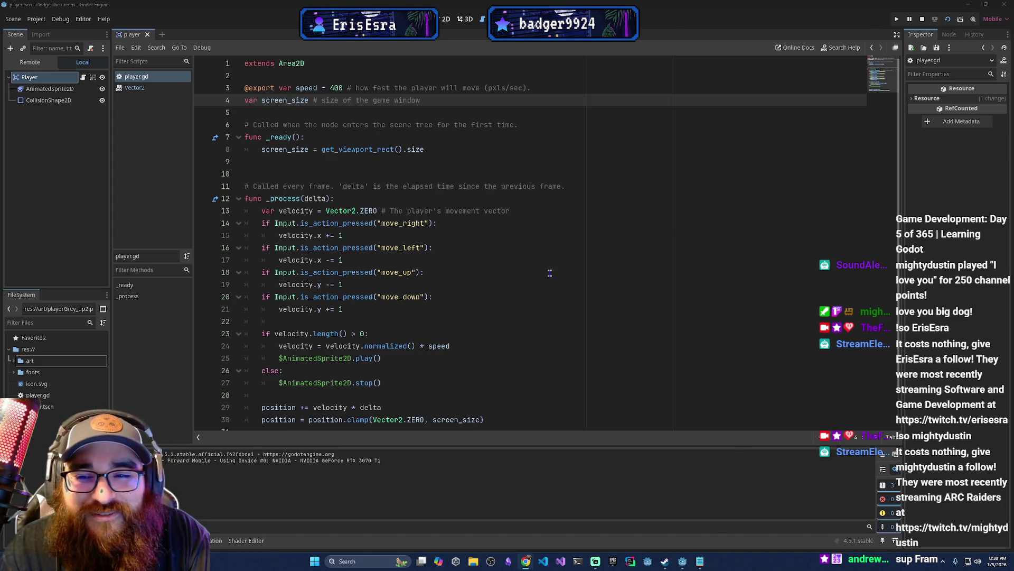
scroll(379, 349, "down", 1)
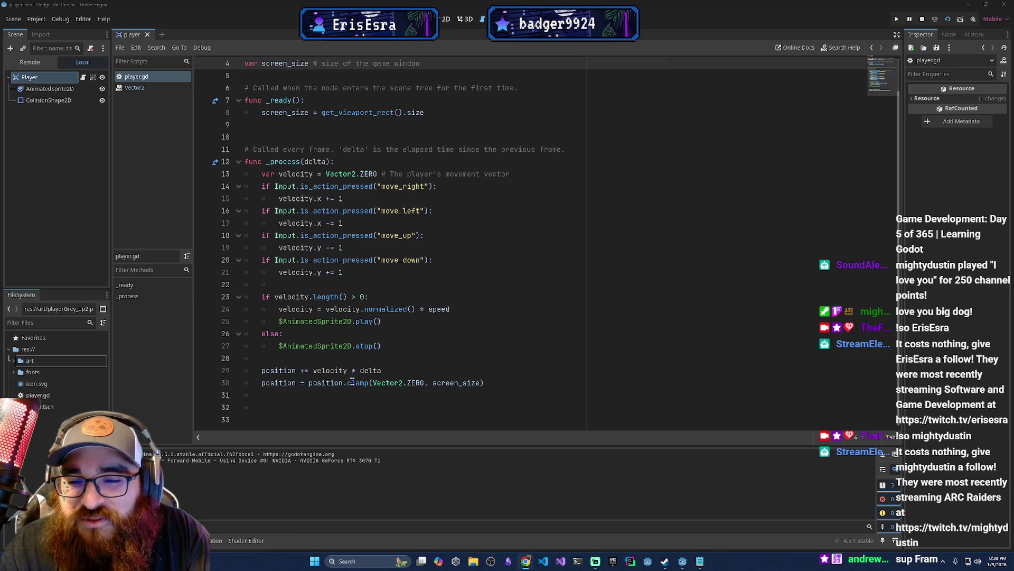
Review the position clamp line and the exported speed variable in player.gd.
left_click(410, 382)
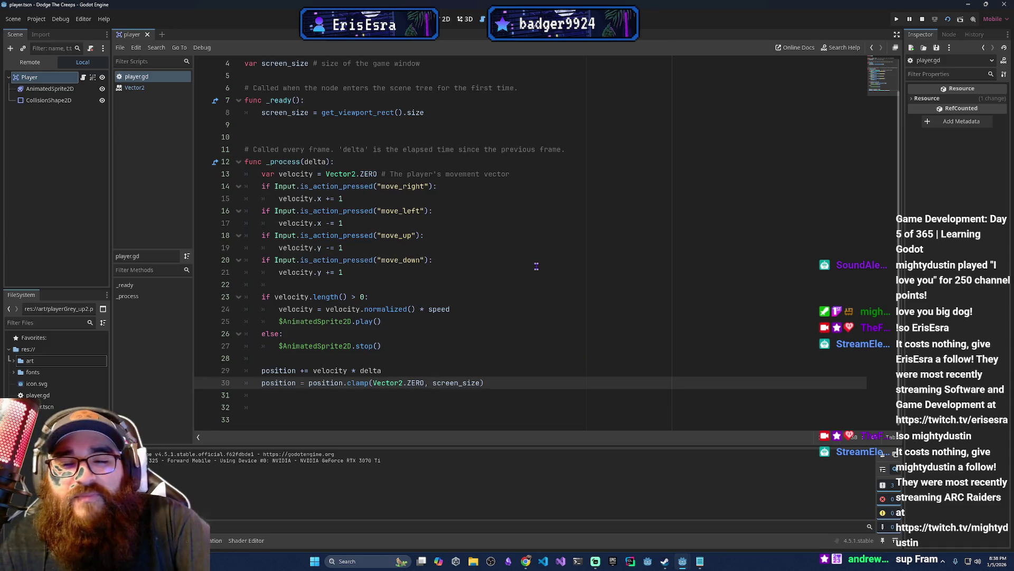
scroll(359, 113, "up", 1)
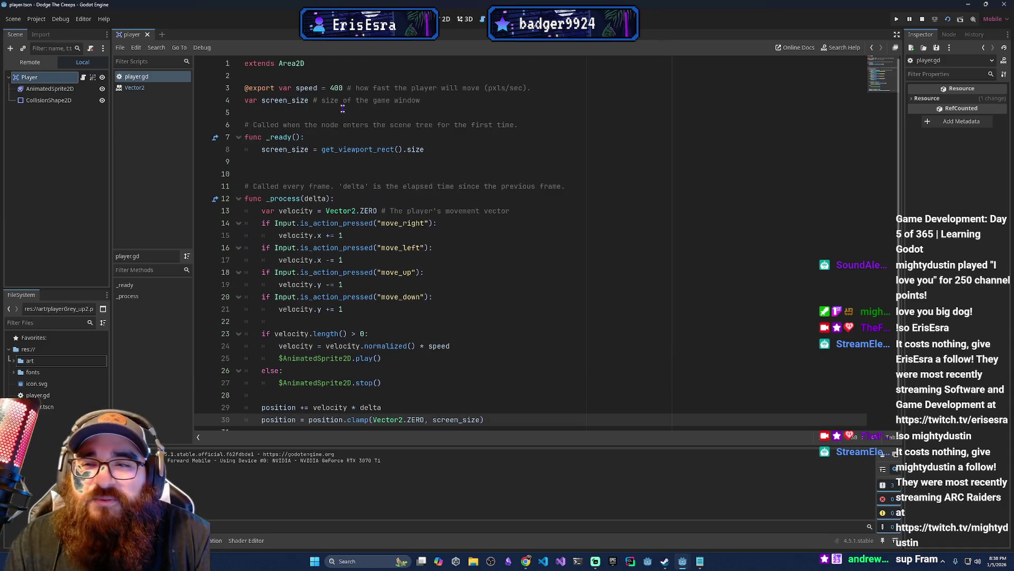
left_click(254, 88)
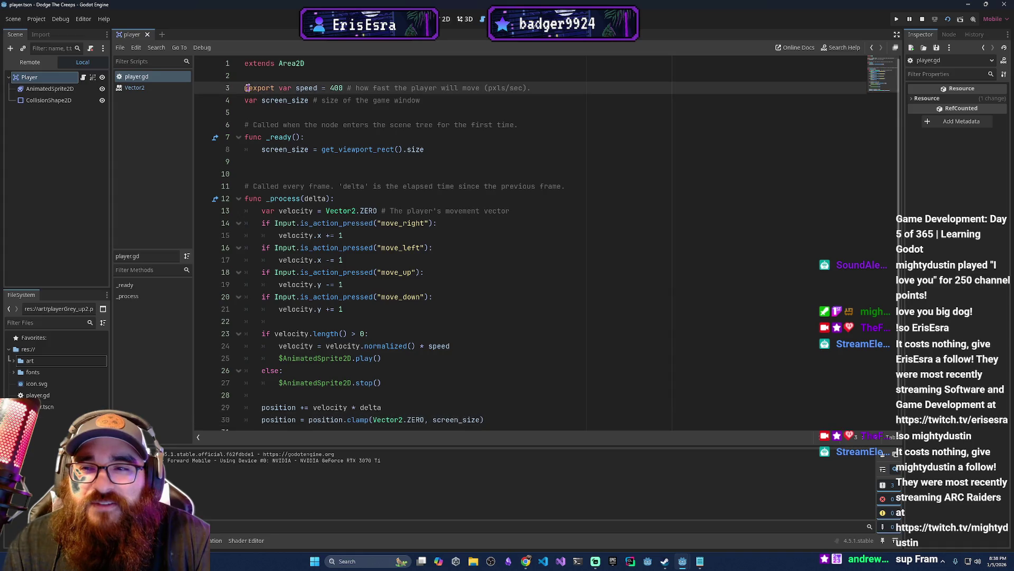
left_click(351, 87)
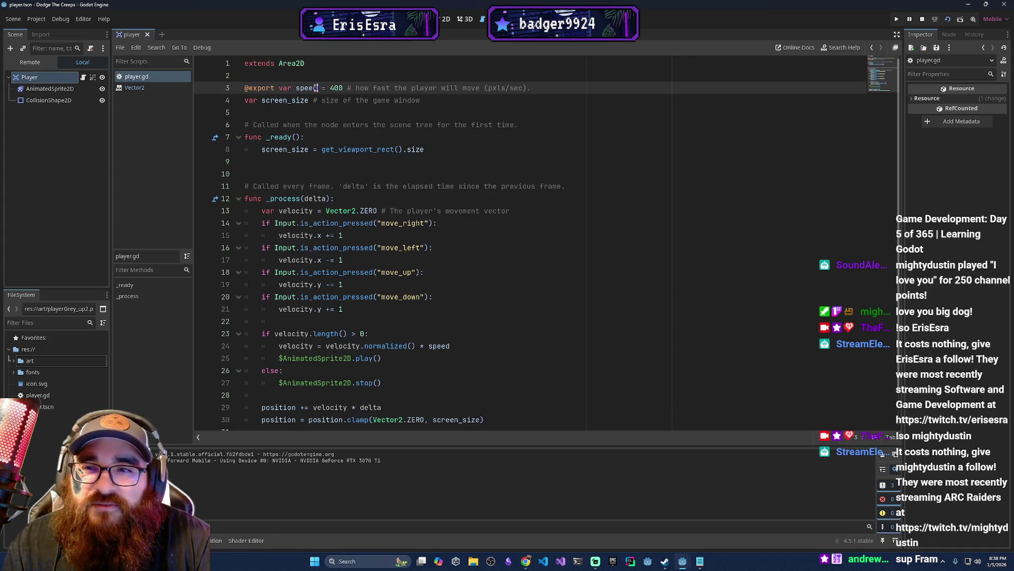
left_click(156, 104)
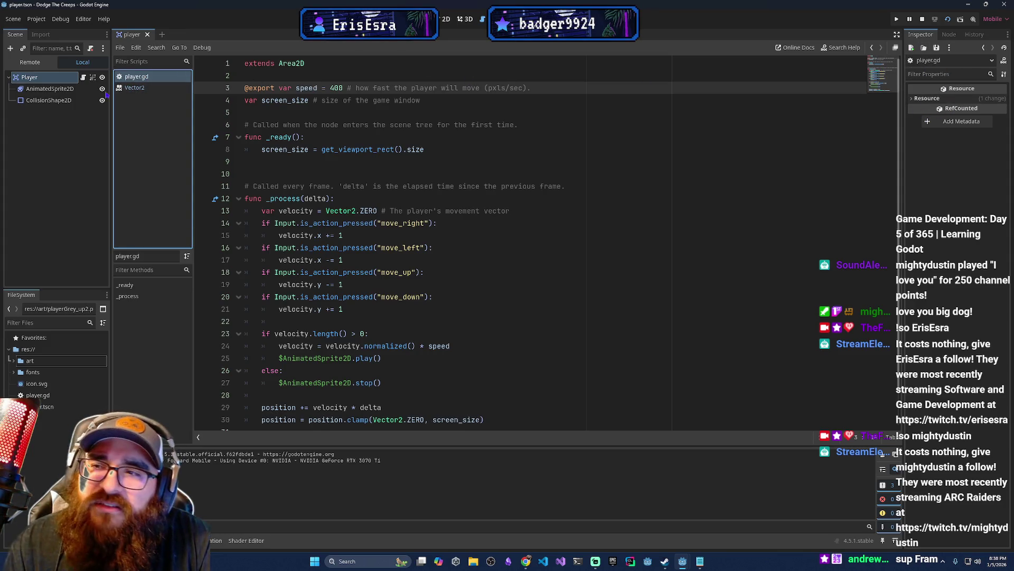
Select the Player node to inspect Speed 400 and its Area2D settings, then expand the art folder.
left_click(32, 77)
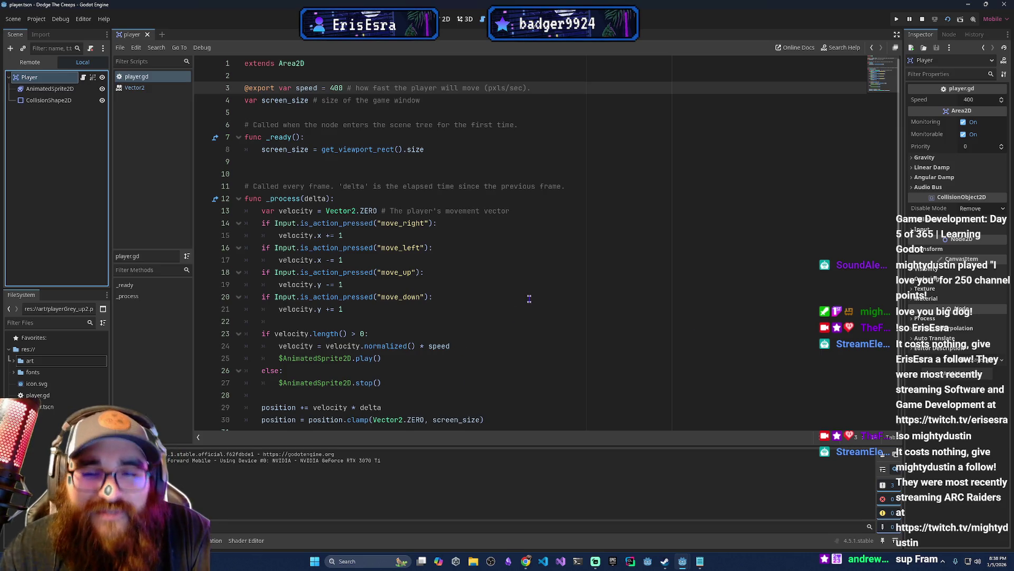
scroll(480, 302, "down", 1)
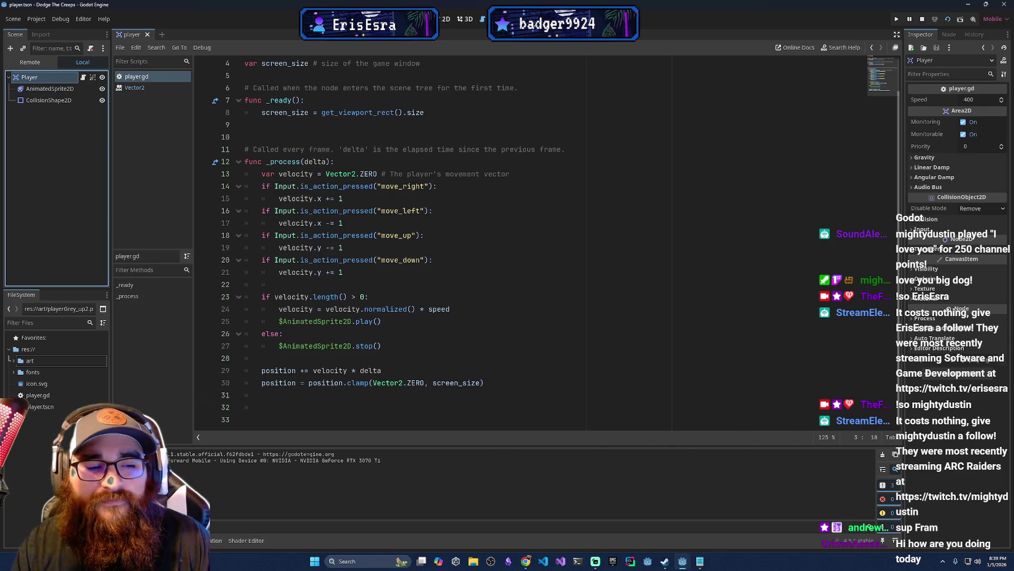
key("alt+Tab")
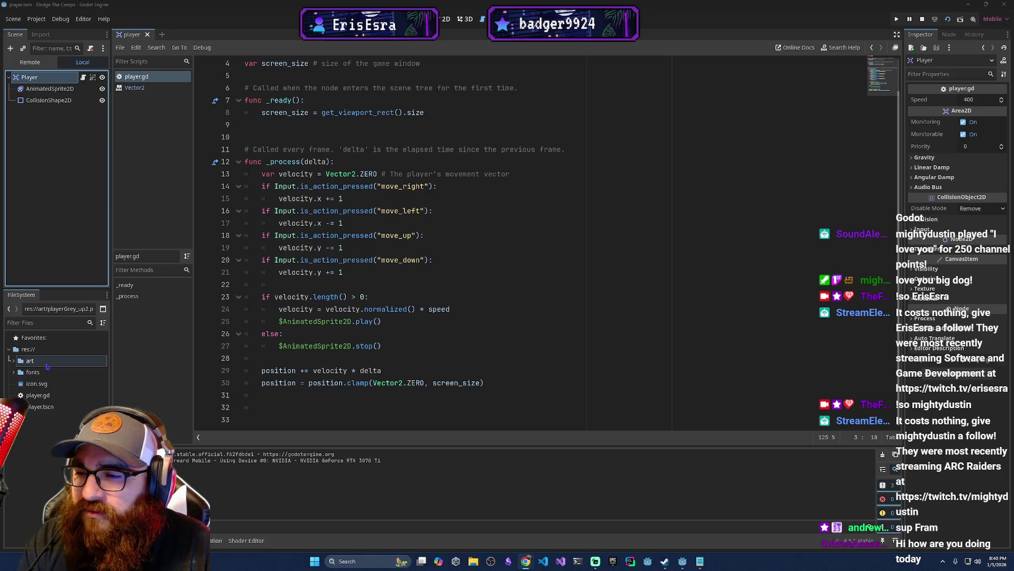
left_click(12, 361)
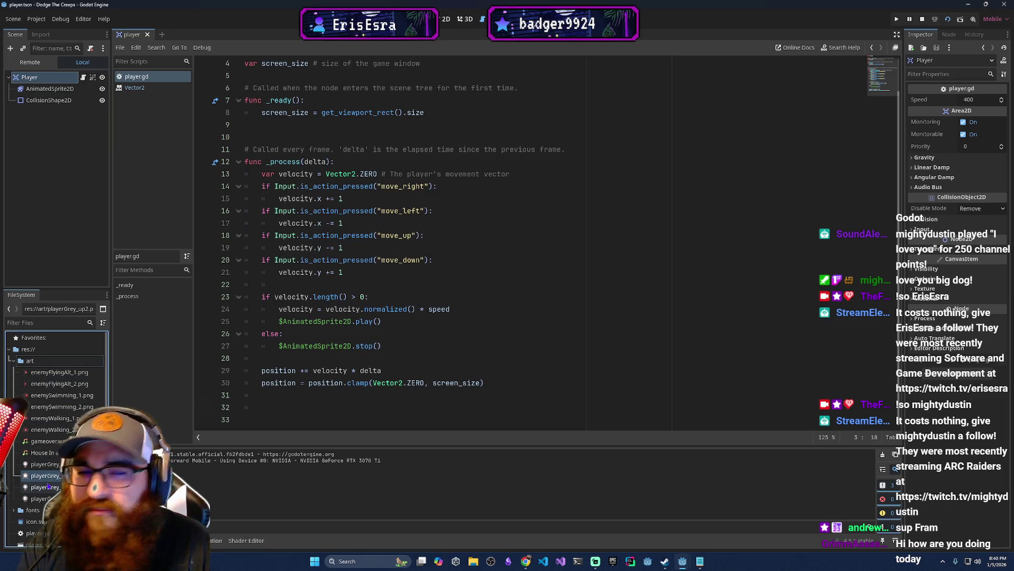
Select AnimatedSprite2D and expand its SpriteFrames resource in the Inspector.
left_click(50, 89)
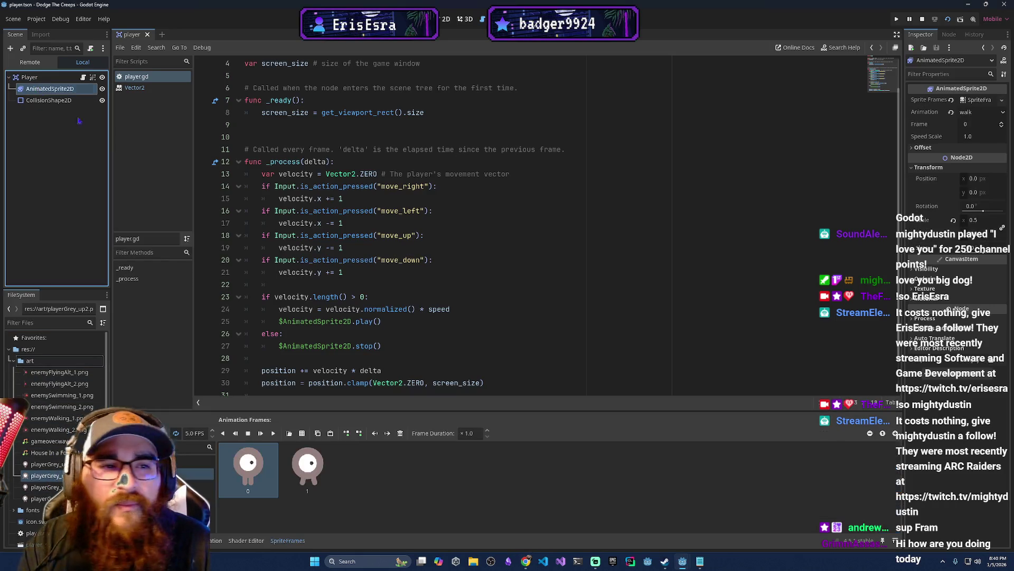
left_click(975, 101)
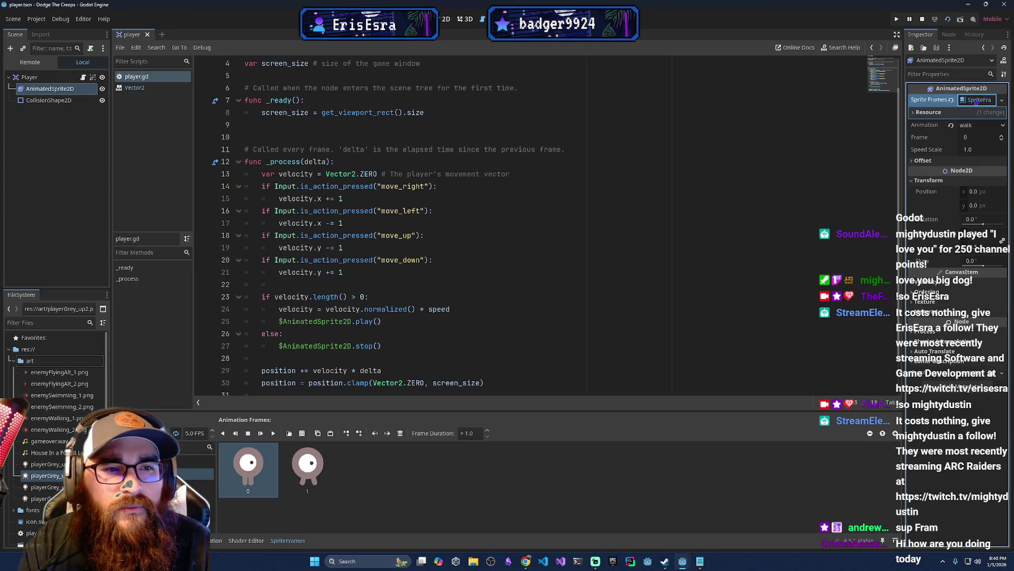
scroll(778, 165, "up", 1)
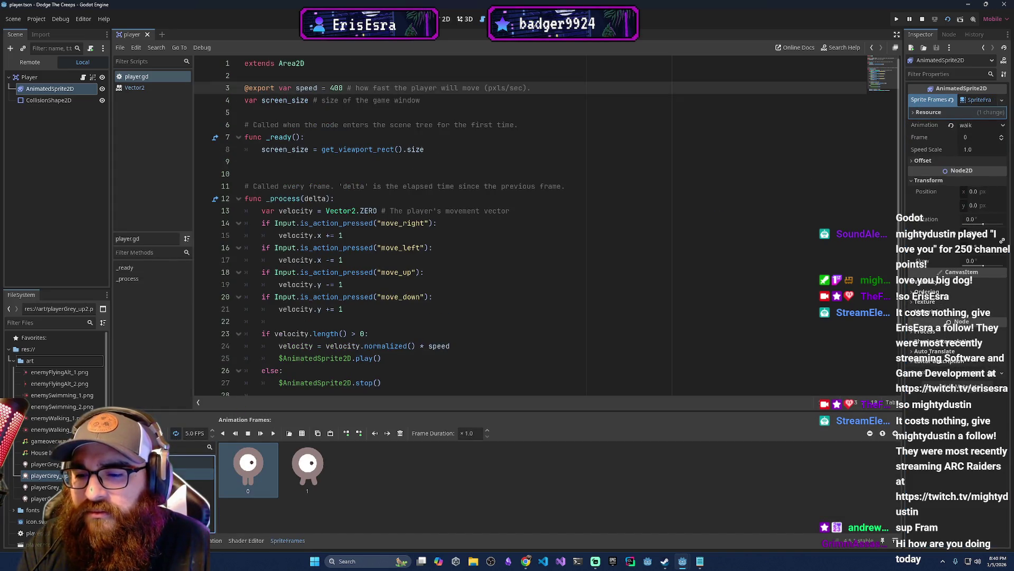
Compare the up and walk animations, ending on walk's two playerGrey frames.
left_click(196, 460)
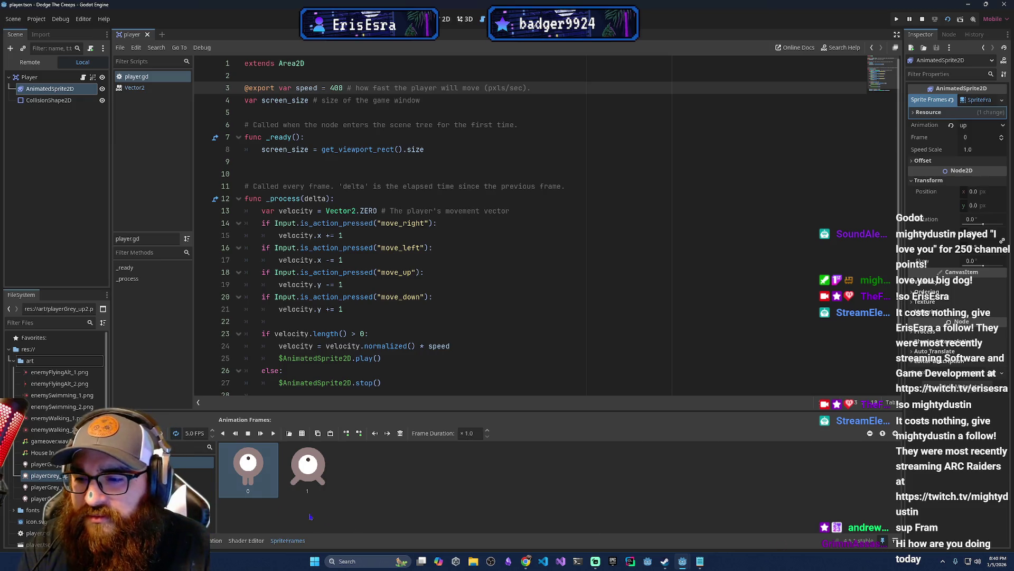
left_click(198, 473)
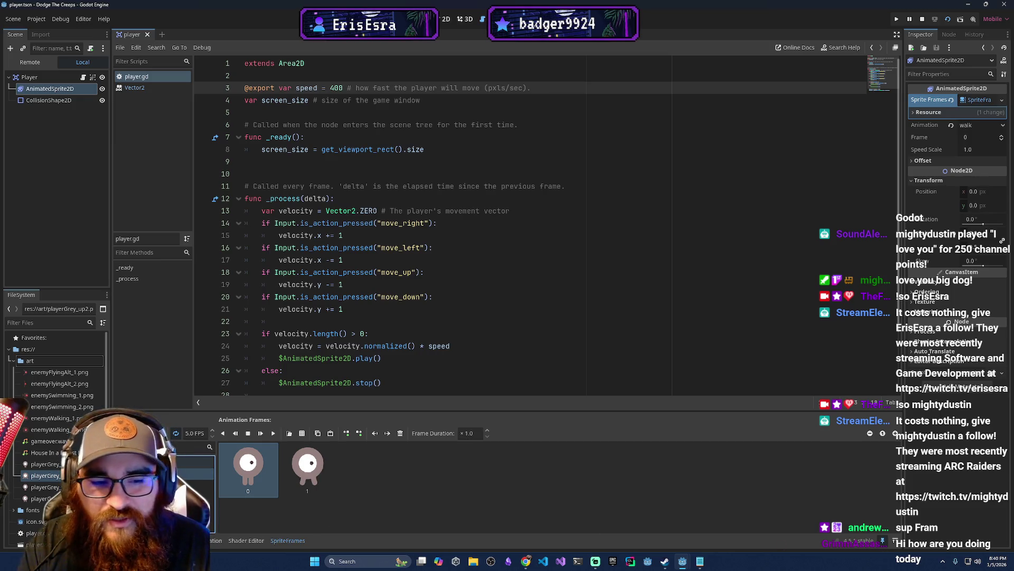
left_click(198, 461)
left_click(288, 540)
left_click(292, 543)
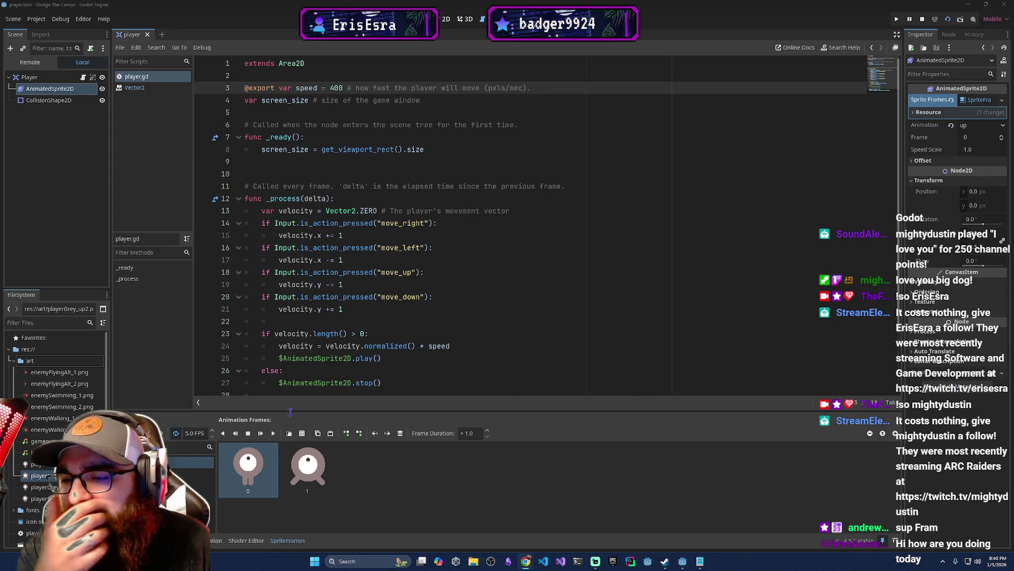
left_click(195, 474)
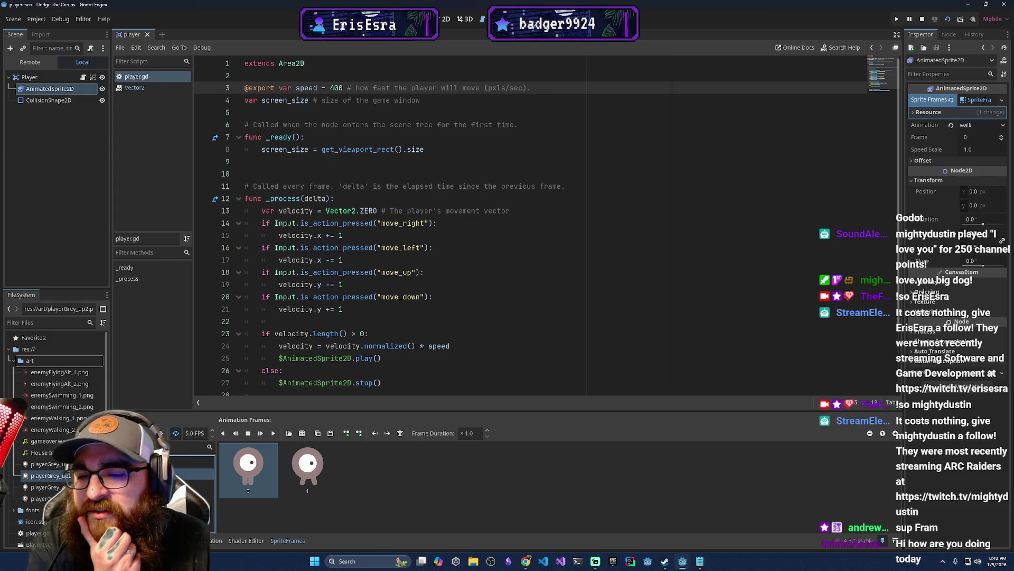
left_click(196, 462)
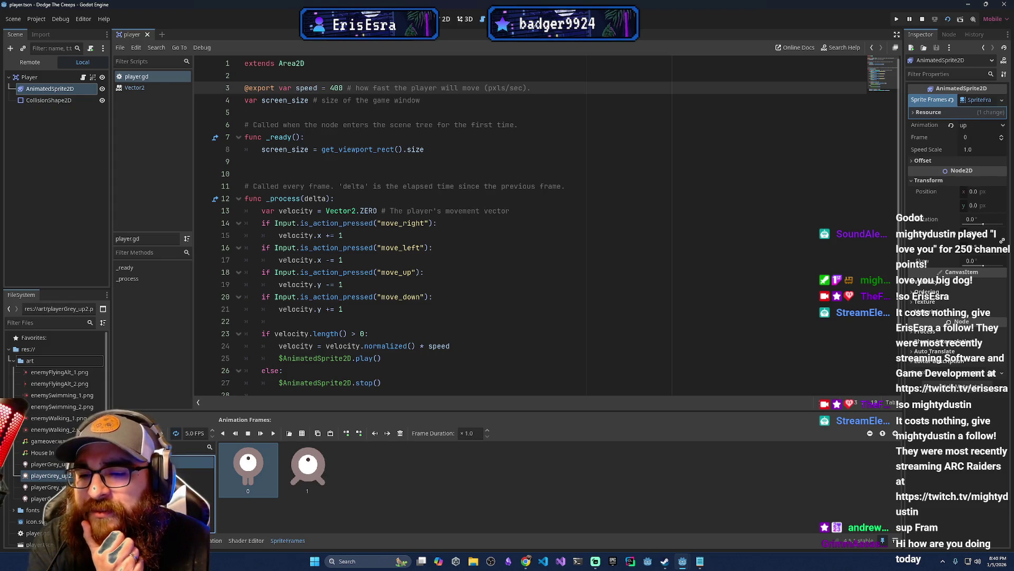
left_click(195, 473)
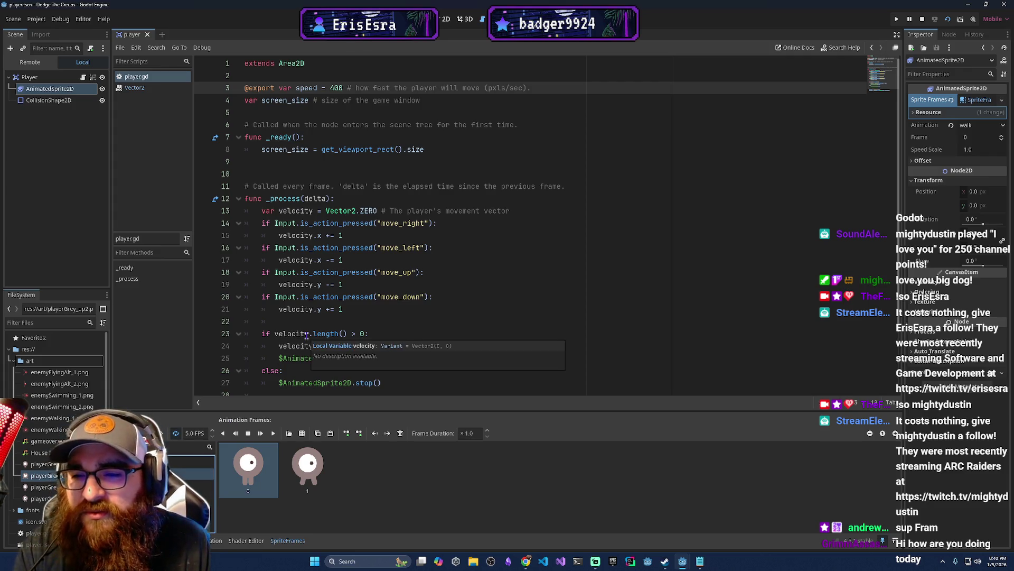
scroll(466, 316, "down", 1)
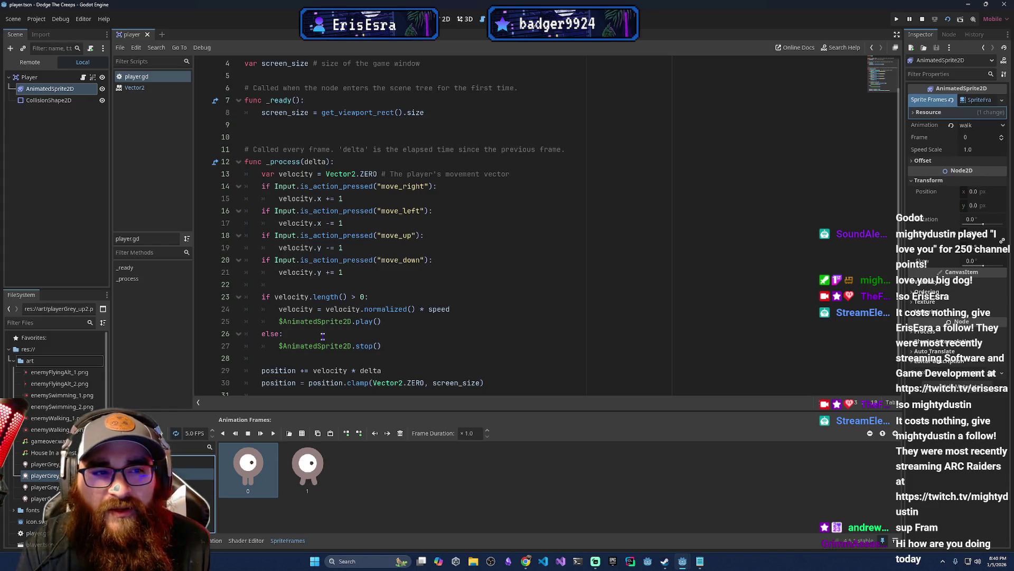
scroll(322, 336, "down", 1)
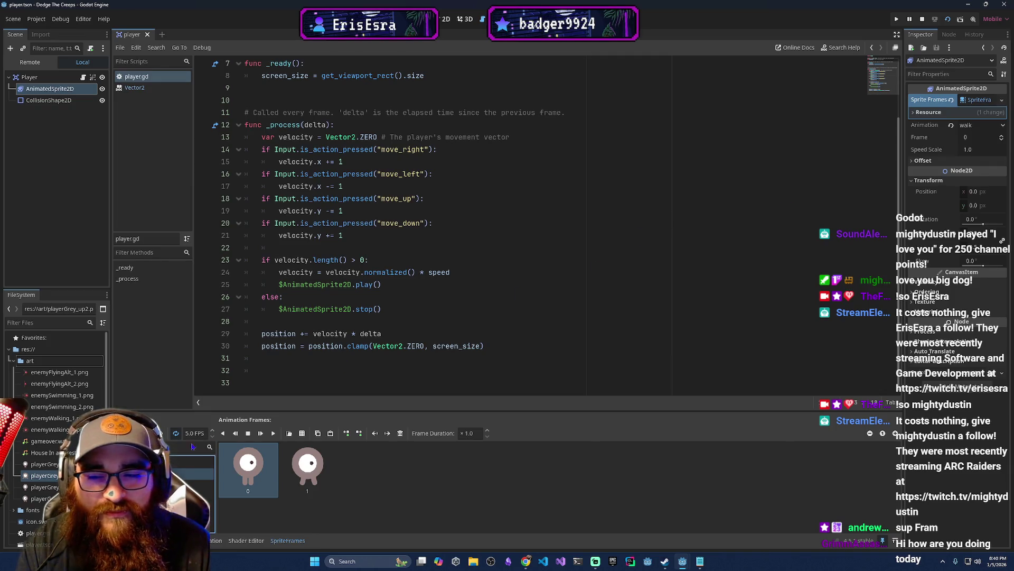
left_click(190, 461)
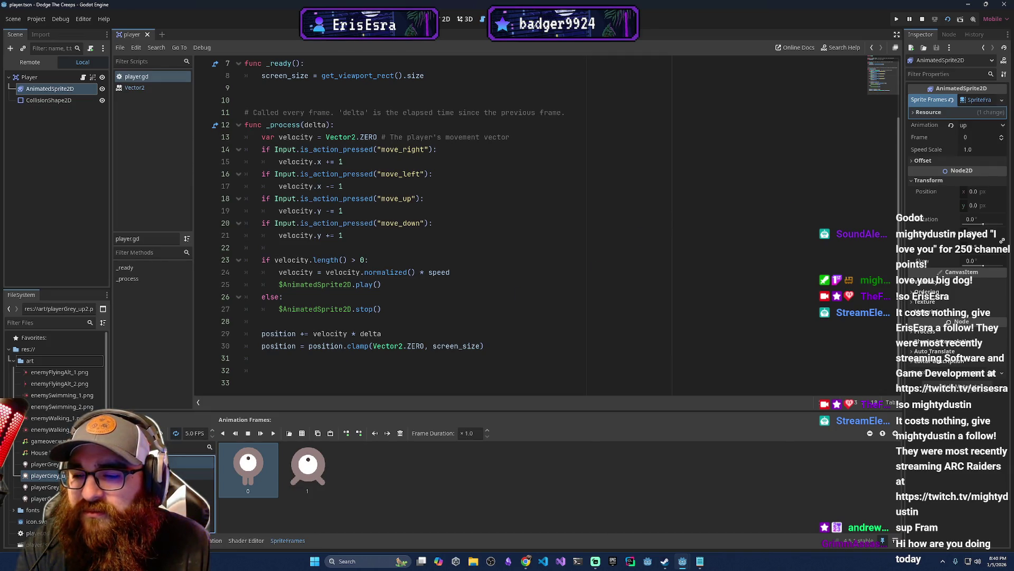
left_click(190, 461)
key("Return")
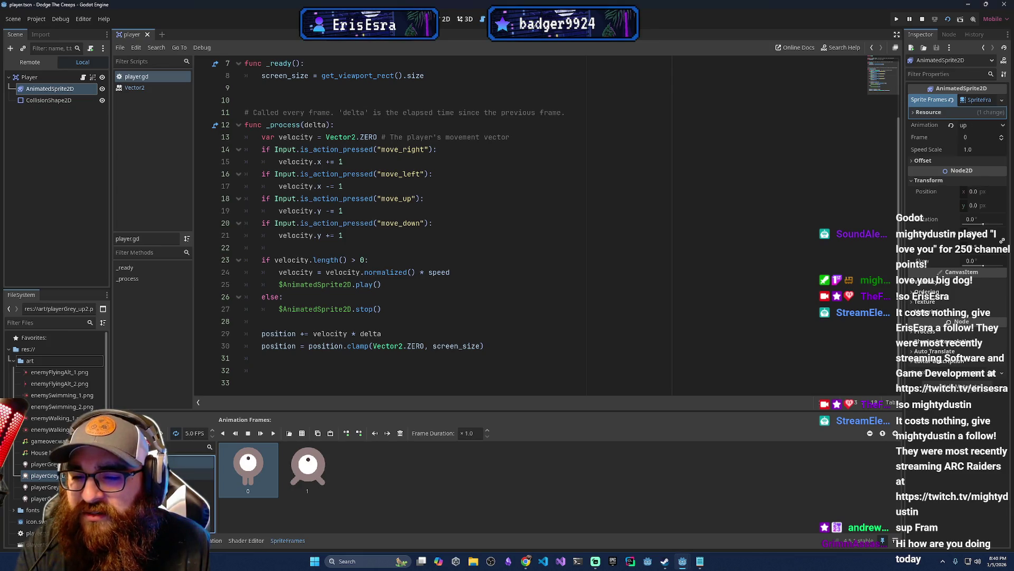
right_click(147, 461)
left_click(190, 473)
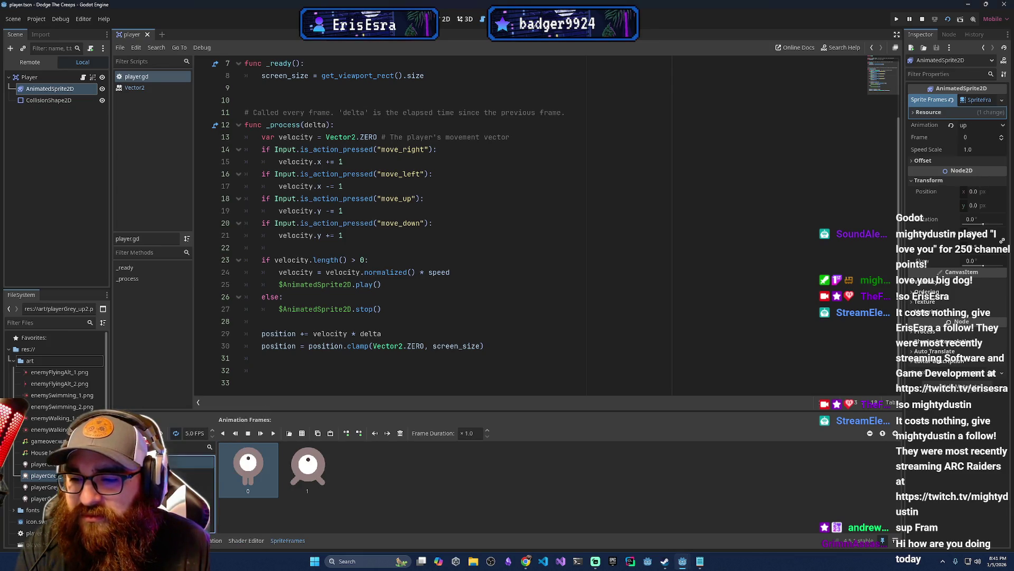
left_click(446, 19)
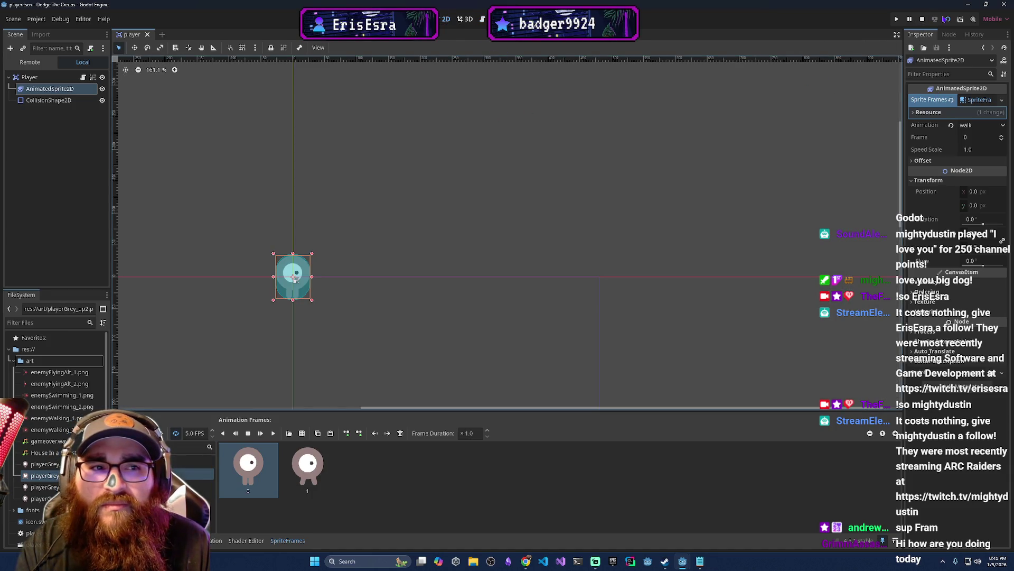
left_click(482, 19)
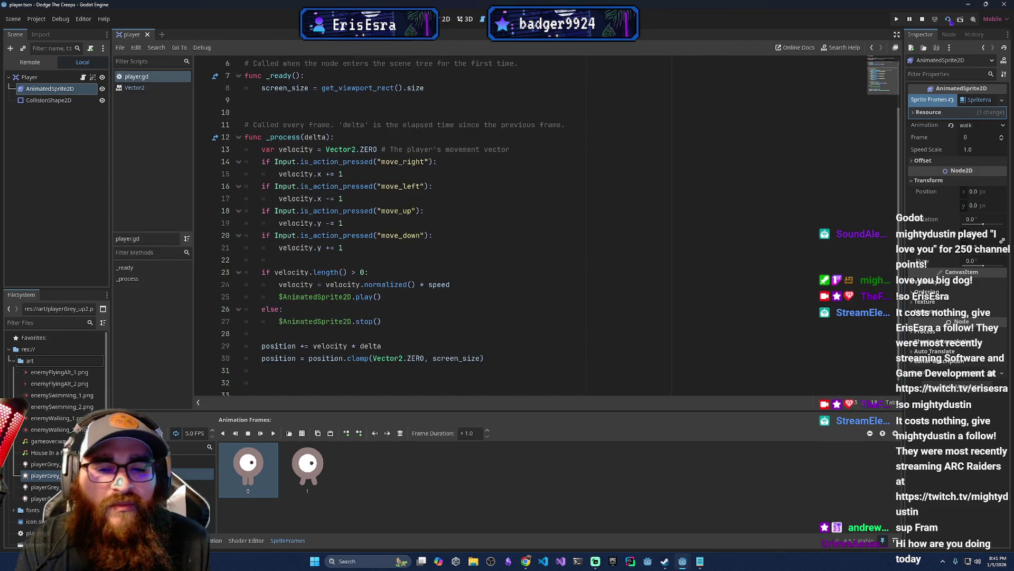
mouse_move(682, 561)
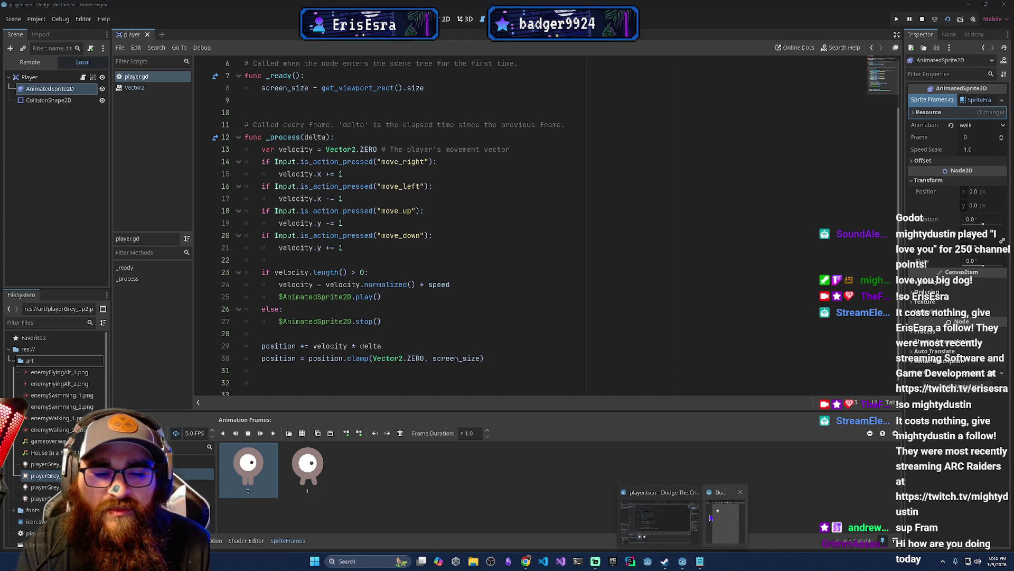
Focus the running game and move the player up, down, left and right.
left_click(711, 517)
key("Up")
key("Down")
key("Left")
key("Right")
key("Left")
key("Right")
key("Left")
key("Up")
key("Down")
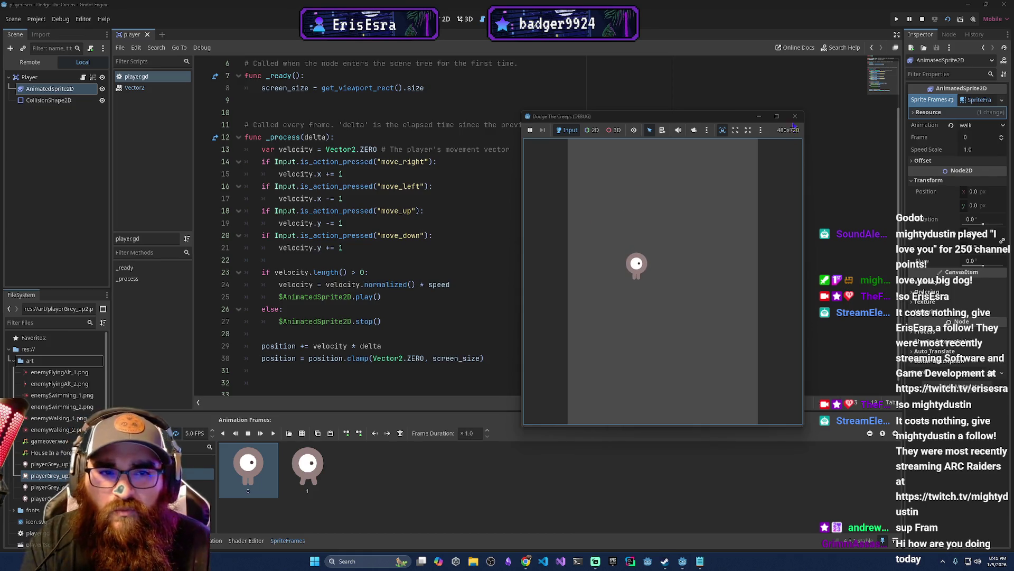
Close the game window and bring the 'Setting up the project' docs to the front.
left_click(795, 116)
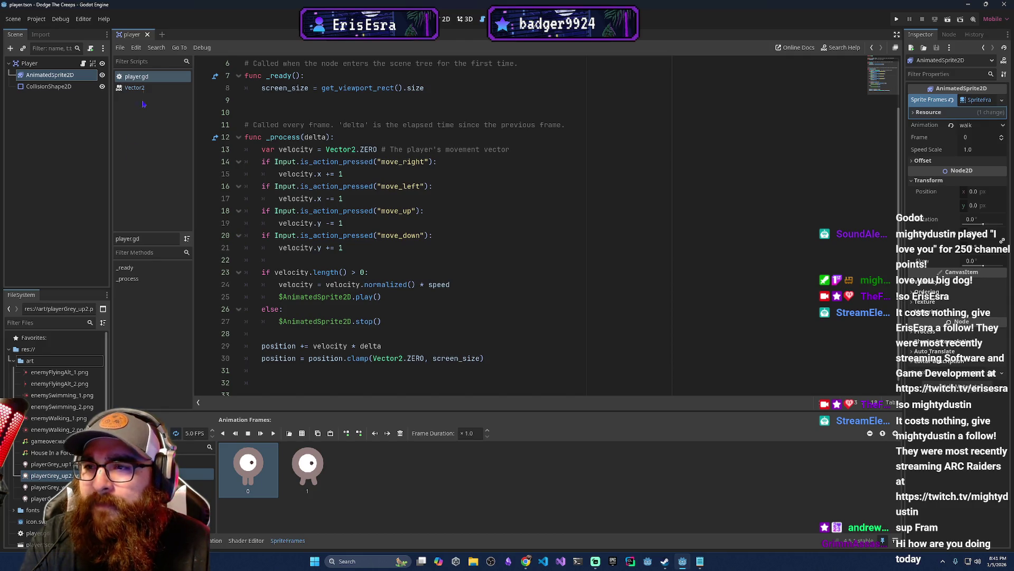
mouse_move(526, 562)
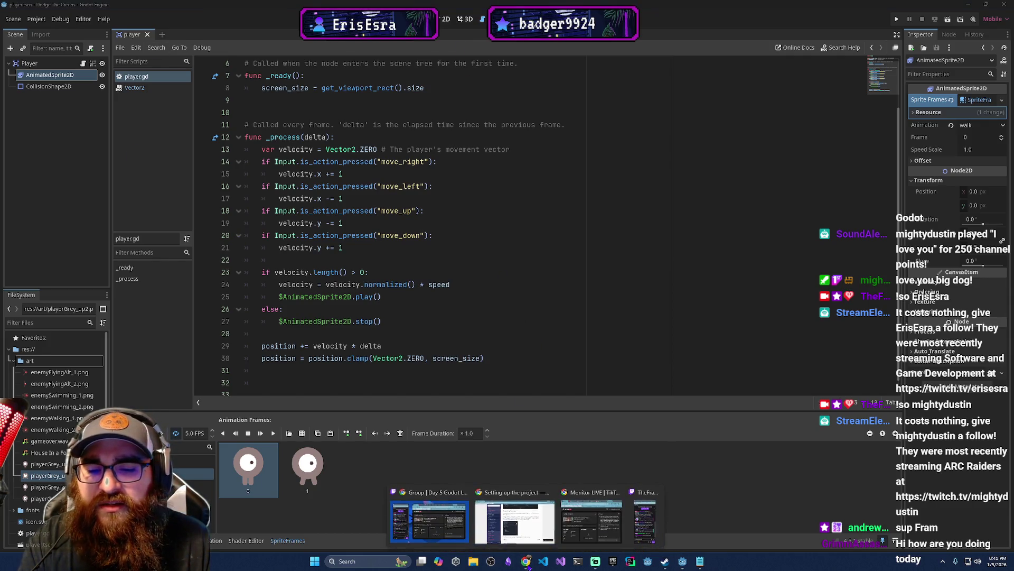
left_click(521, 516)
scroll(520, 327, "down", 7)
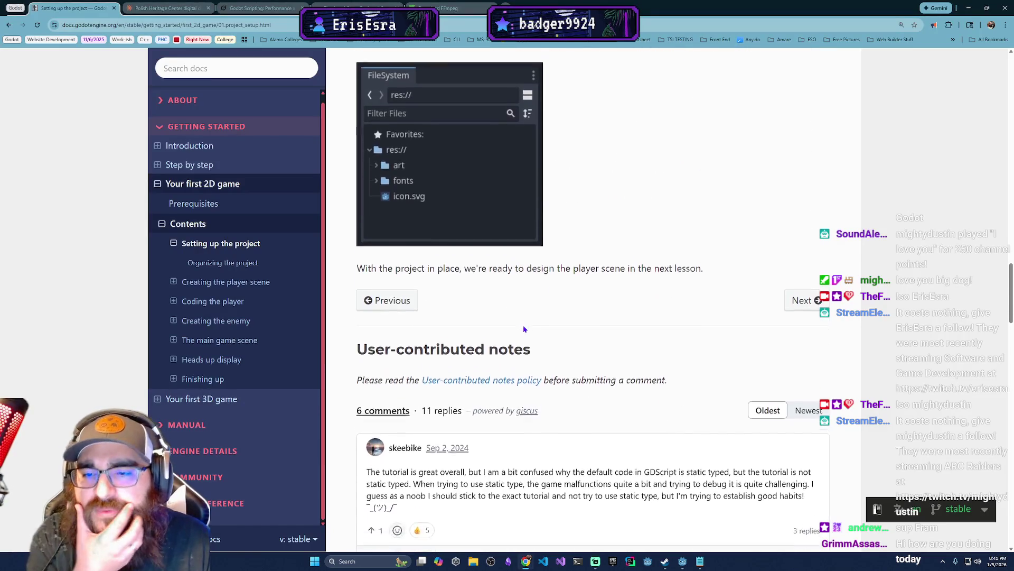
Advance to the 'Creating the player scene' docs page and scroll through it.
scroll(643, 268, "up", 2)
left_click(813, 222)
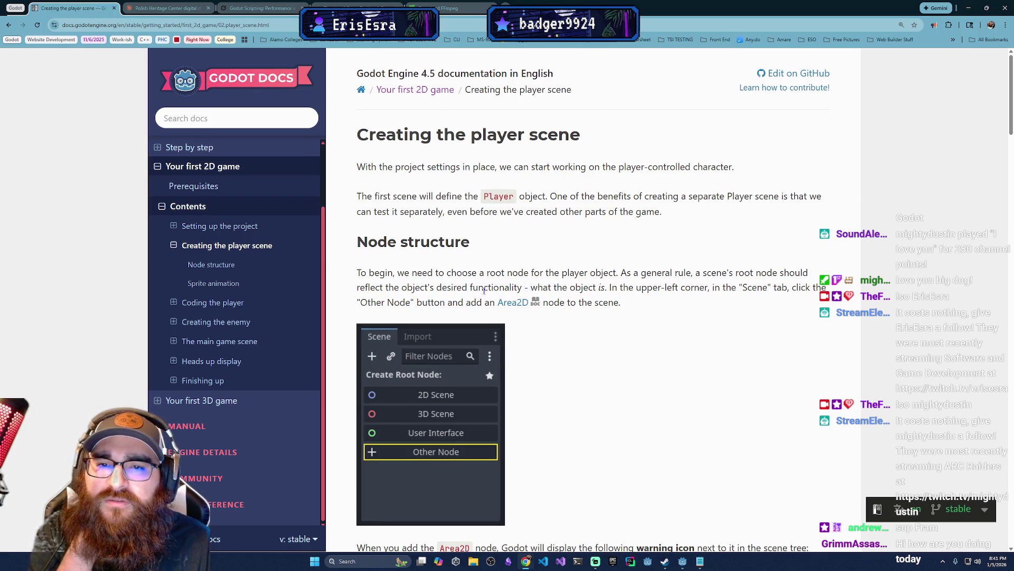
scroll(449, 300, "down", 3)
scroll(611, 426, "down", 6)
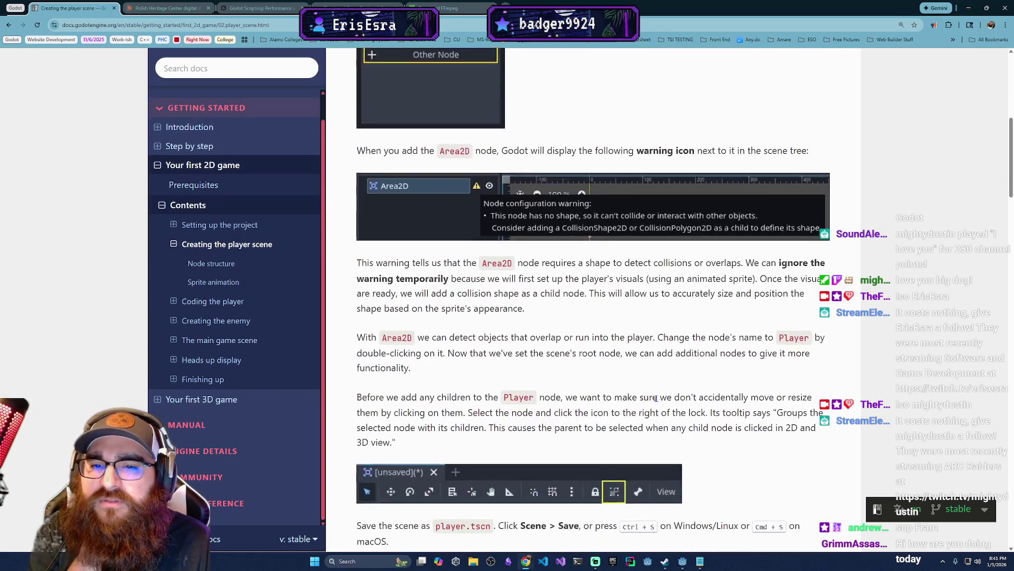
scroll(611, 426, "down", 10)
scroll(613, 310, "up", 6)
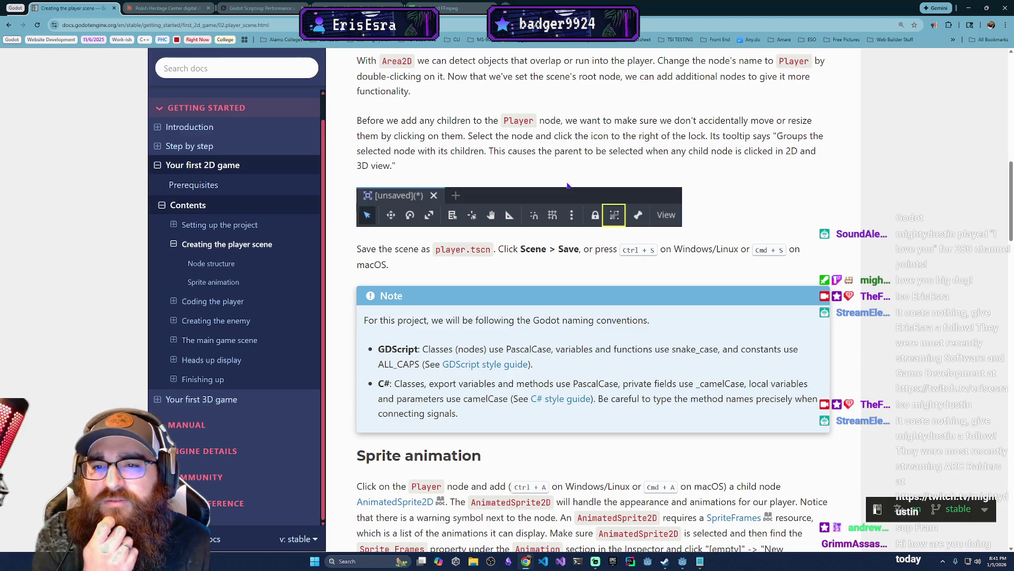
Scroll to the Sprite animation section, then return to the Godot editor.
scroll(581, 370, "down", 6)
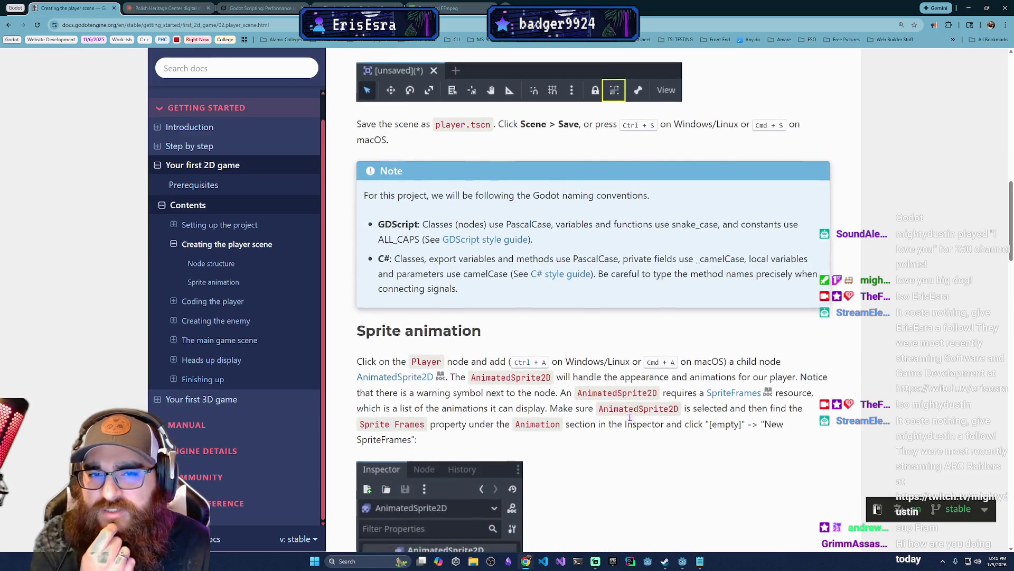
scroll(687, 507, "down", 2)
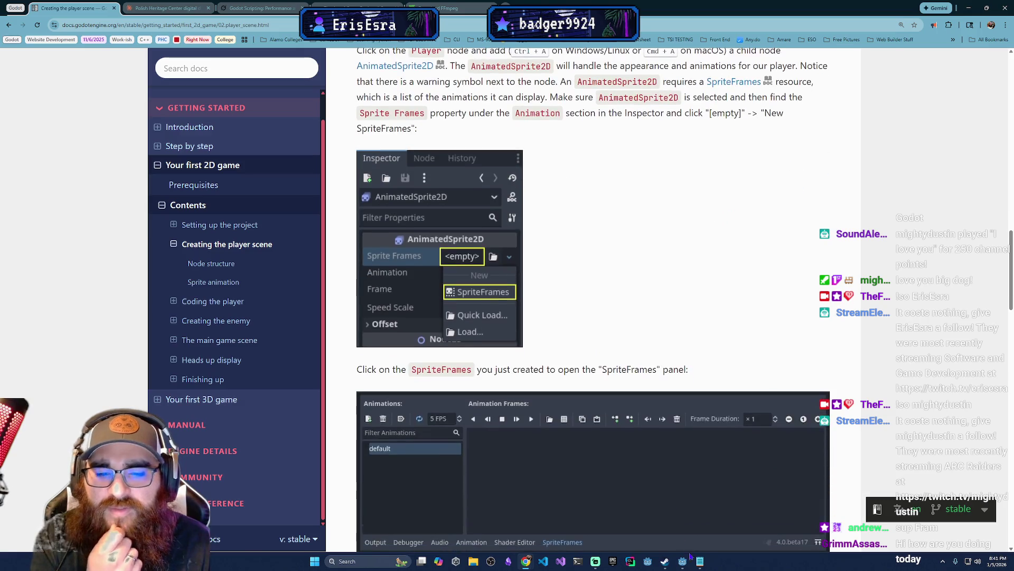
left_click(683, 565)
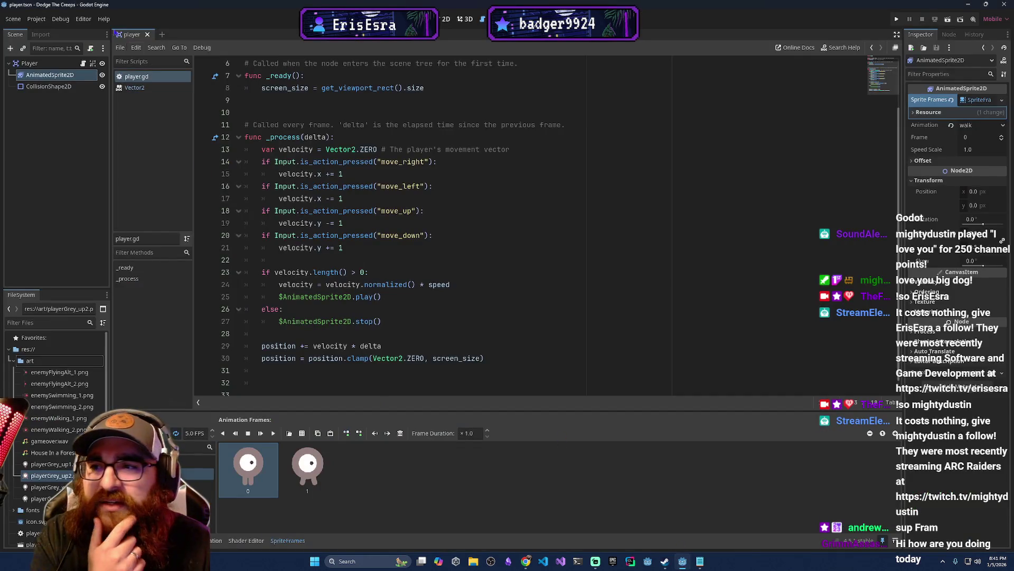
Show the player scene in 2D and inspect the Player, CollisionShape2D and AnimatedSprite2D nodes.
left_click(29, 63)
left_click(446, 19)
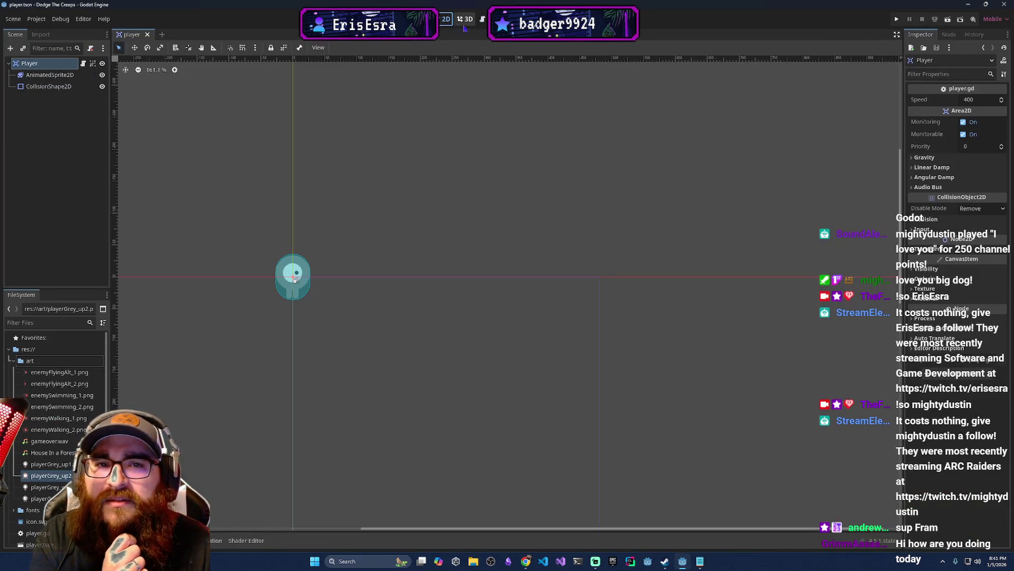
left_click(43, 63)
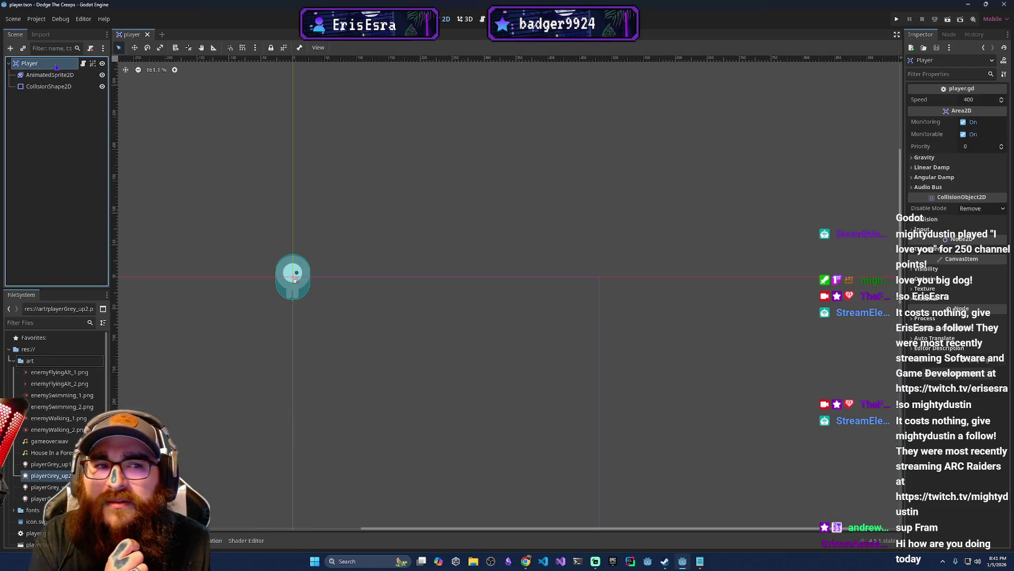
left_click(64, 86)
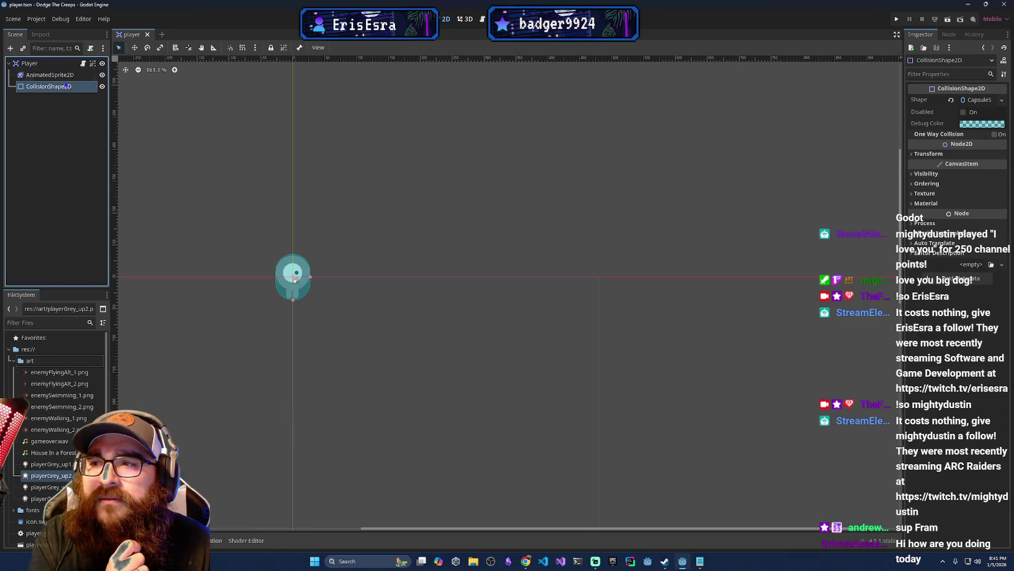
left_click(53, 75)
left_click(53, 63)
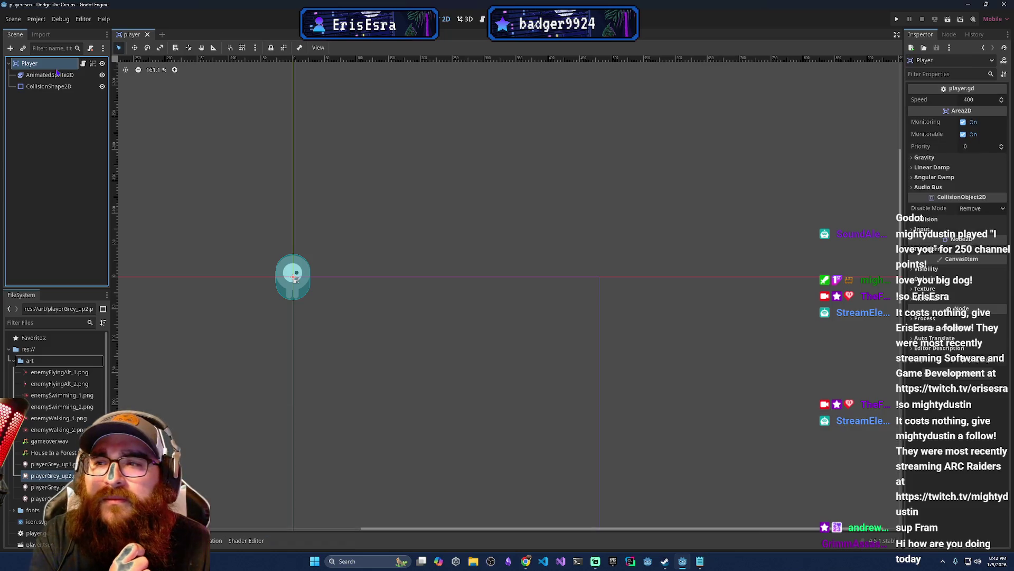
Make the Player node's children selectable, then return to the docs page.
right_click(40, 63)
left_click(22, 66)
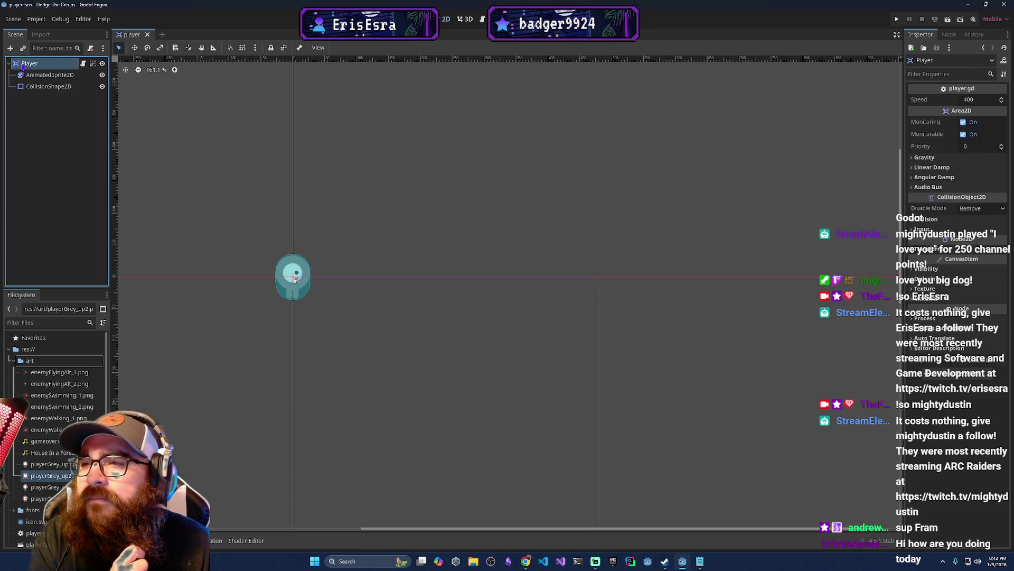
left_click(51, 75)
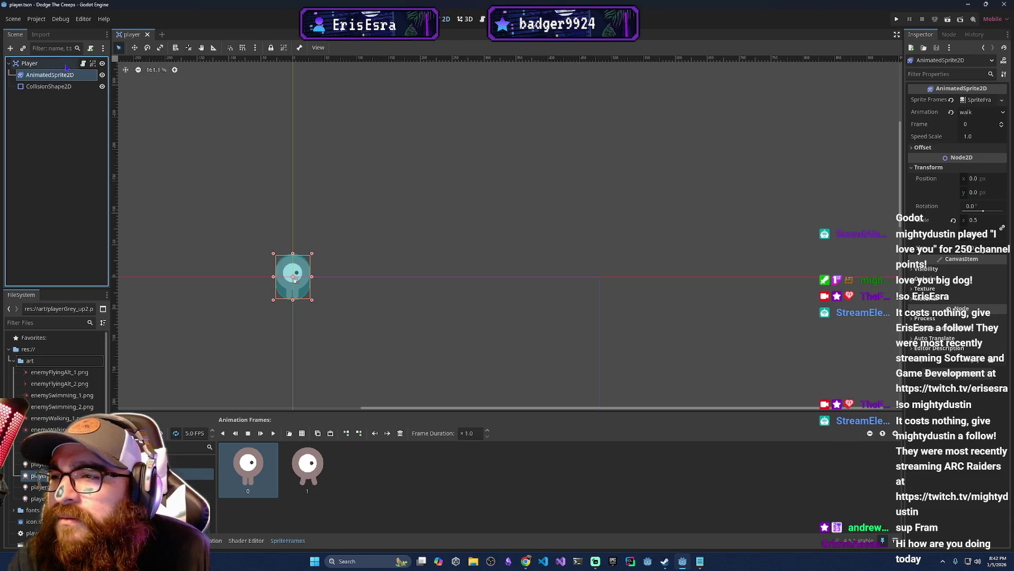
left_click(66, 65)
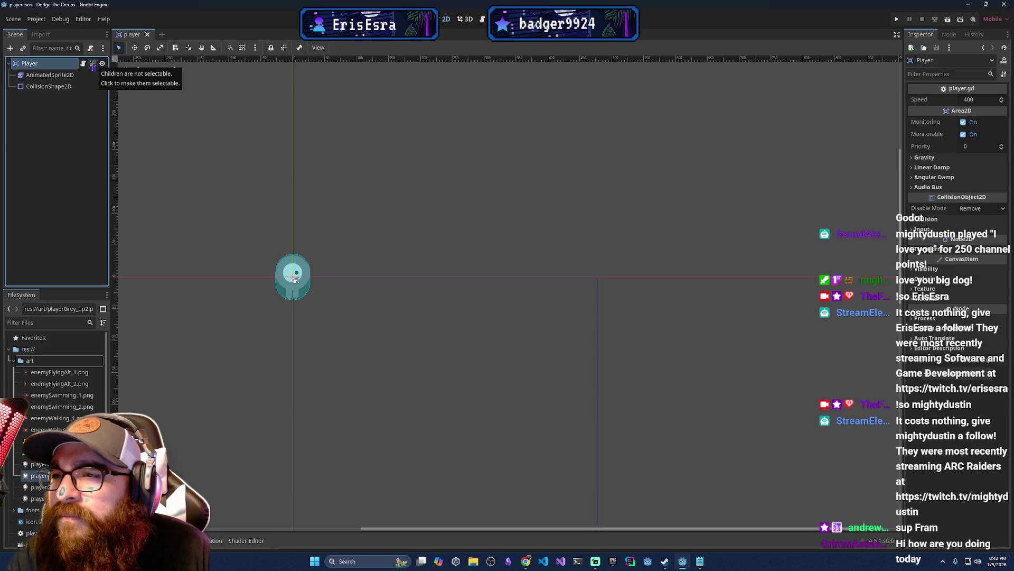
left_click(92, 67)
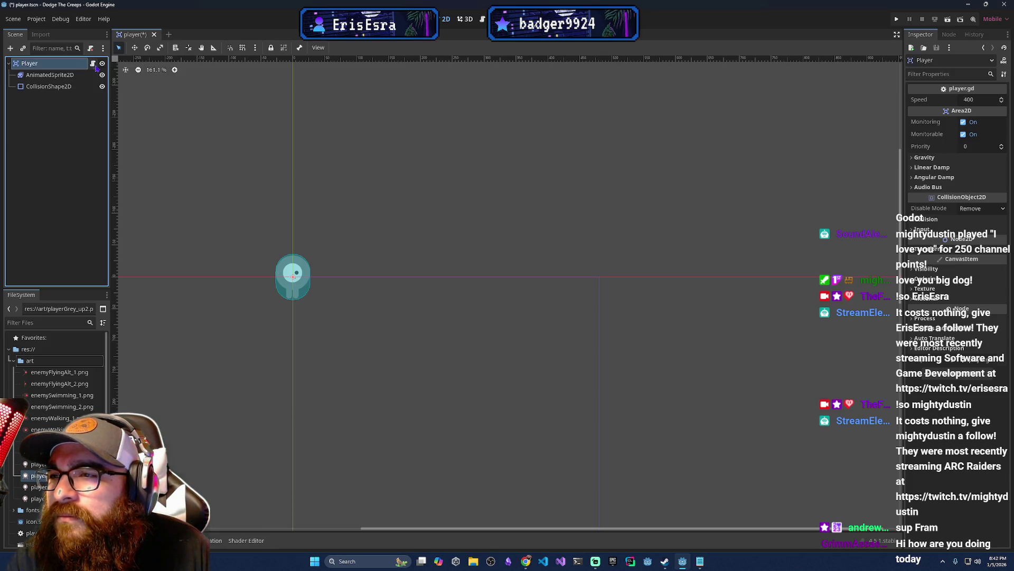
key("alt+Tab")
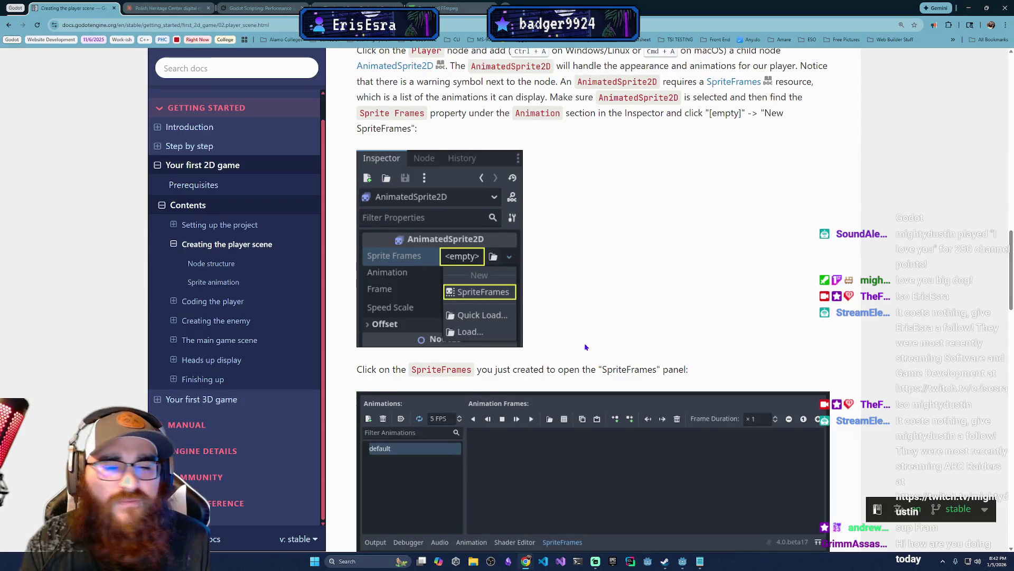
scroll(586, 348, "down", 2)
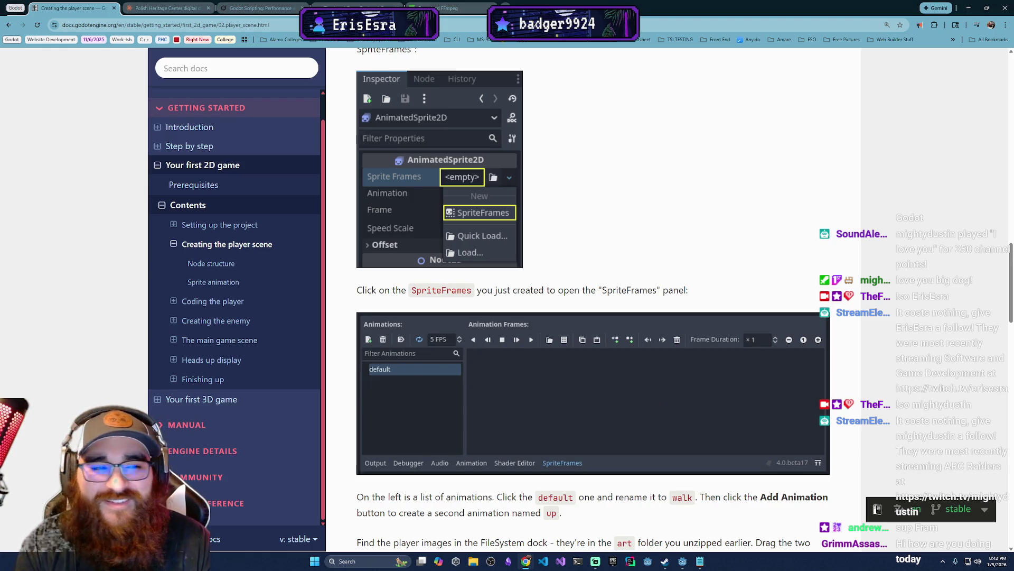
scroll(594, 401, "down", 2)
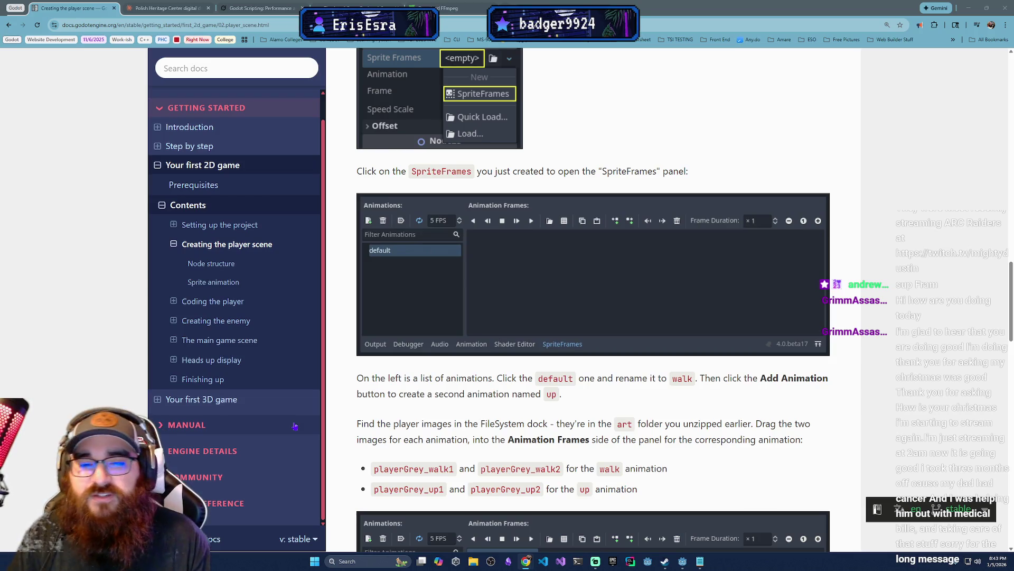
Scroll the docs to the AnimatedSprite2D Scale (0.5, 0.5) and CollisionShape2D instructions.
scroll(470, 447, "down", 1)
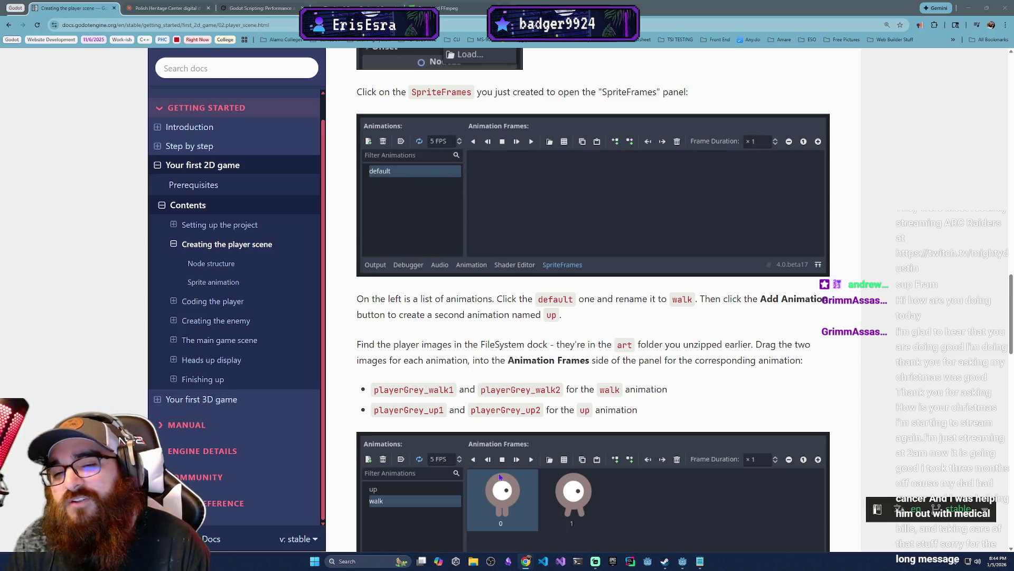
scroll(507, 481, "down", 6)
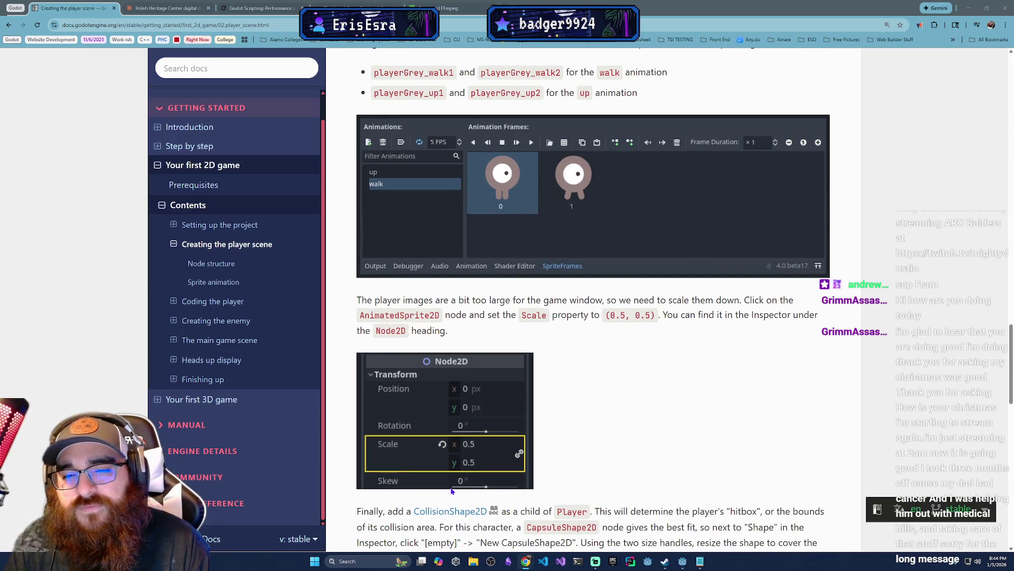
scroll(451, 491, "down", 1)
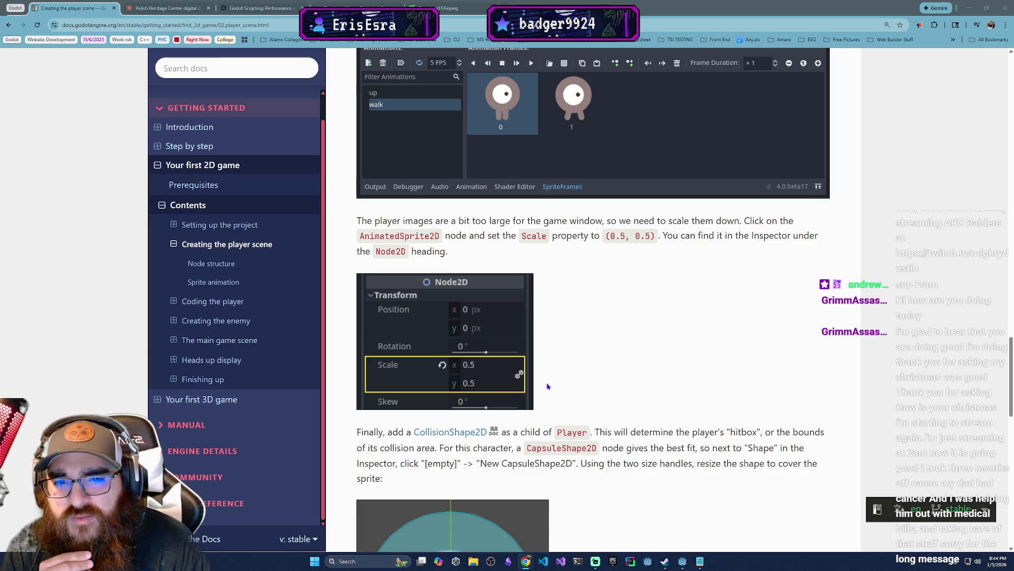
Restore the AnimatedSprite2D scale to 0.5 and save player.tscn.
left_click(682, 561)
left_click(37, 76)
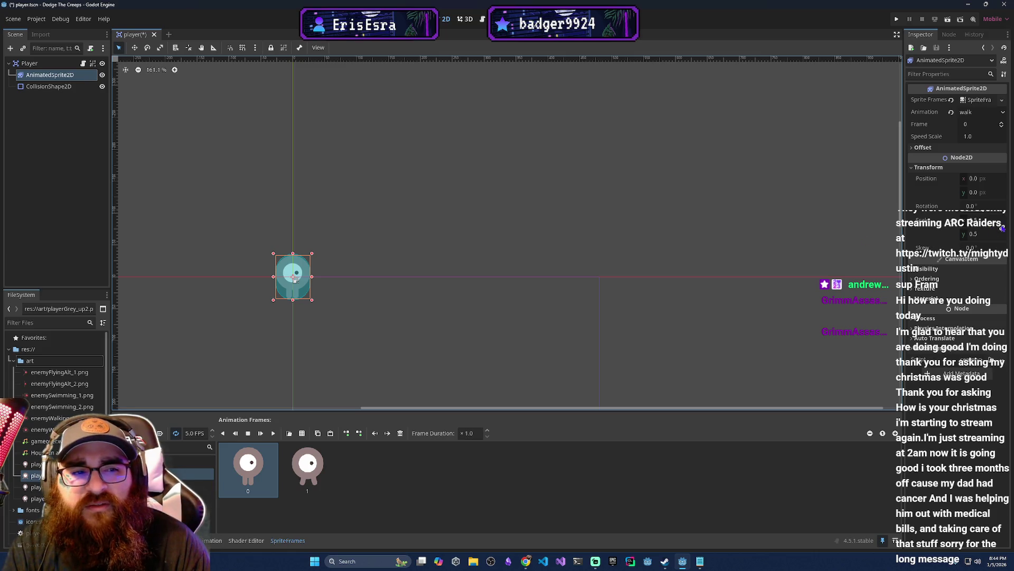
left_click(956, 227)
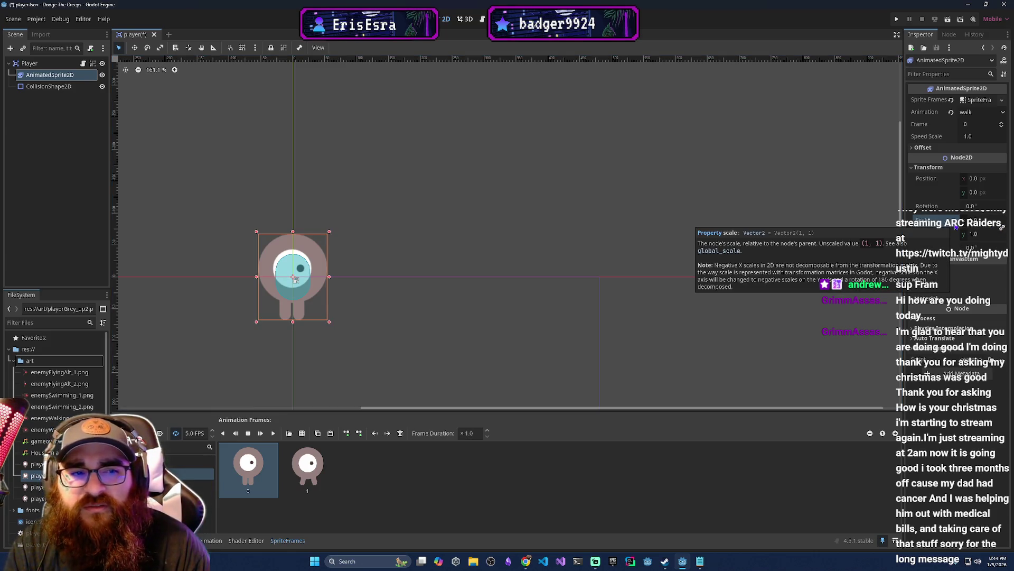
key("ctrl+z")
key("ctrl+s")
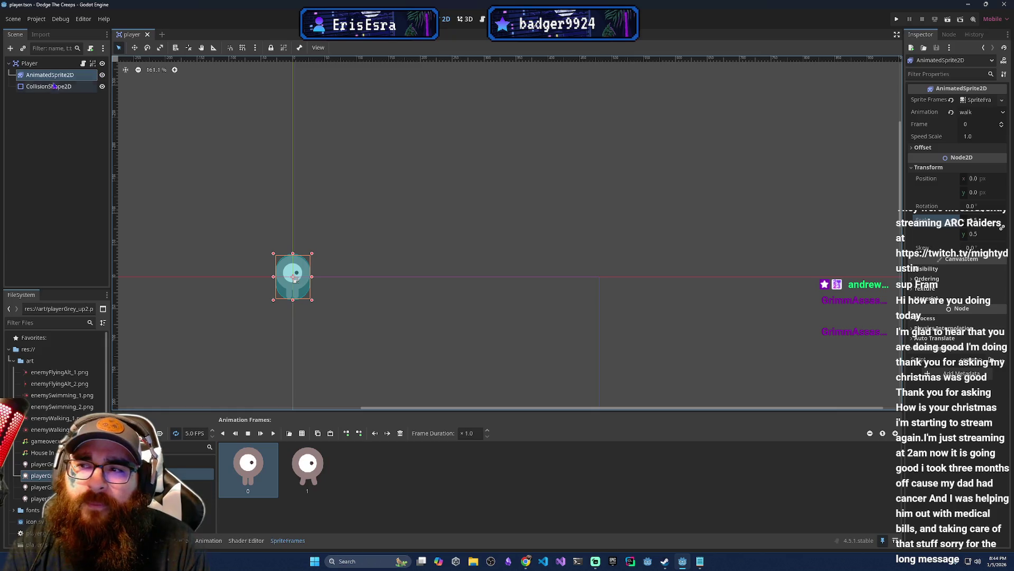
left_click(45, 63)
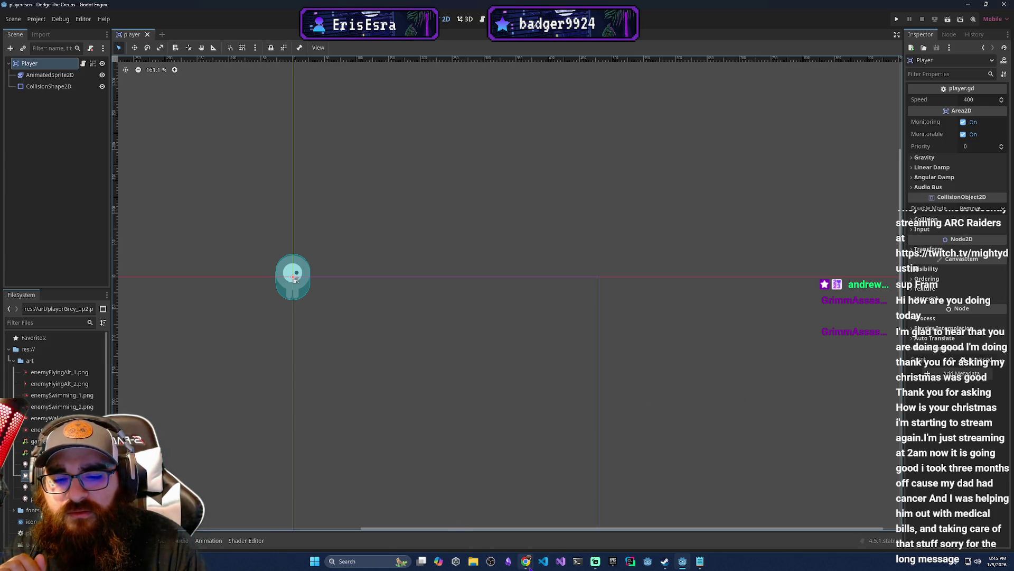
Read the docs' CapsuleShape2D resizing step, comparing it with the scene in Godot.
mouse_move(526, 561)
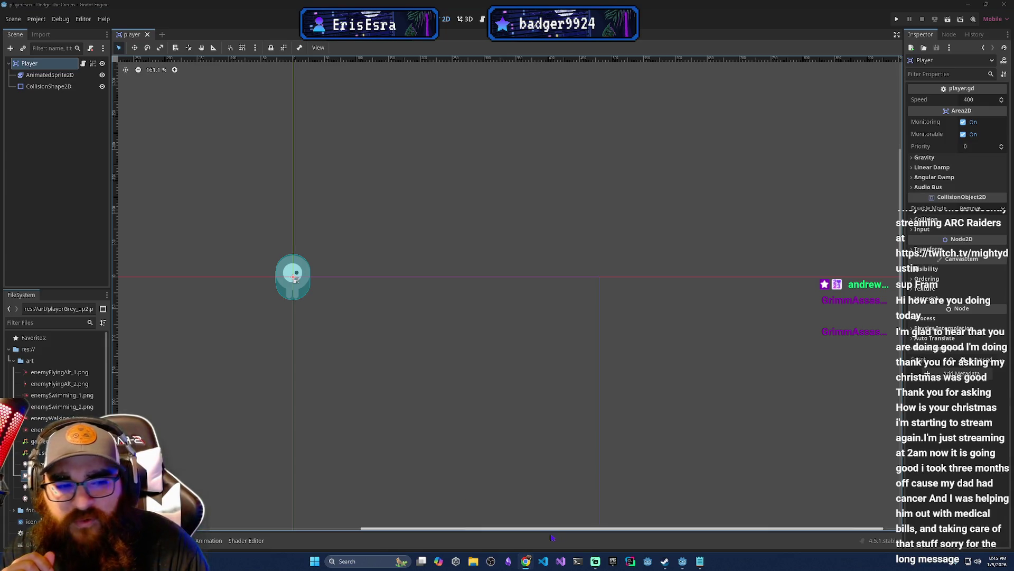
left_click(528, 536)
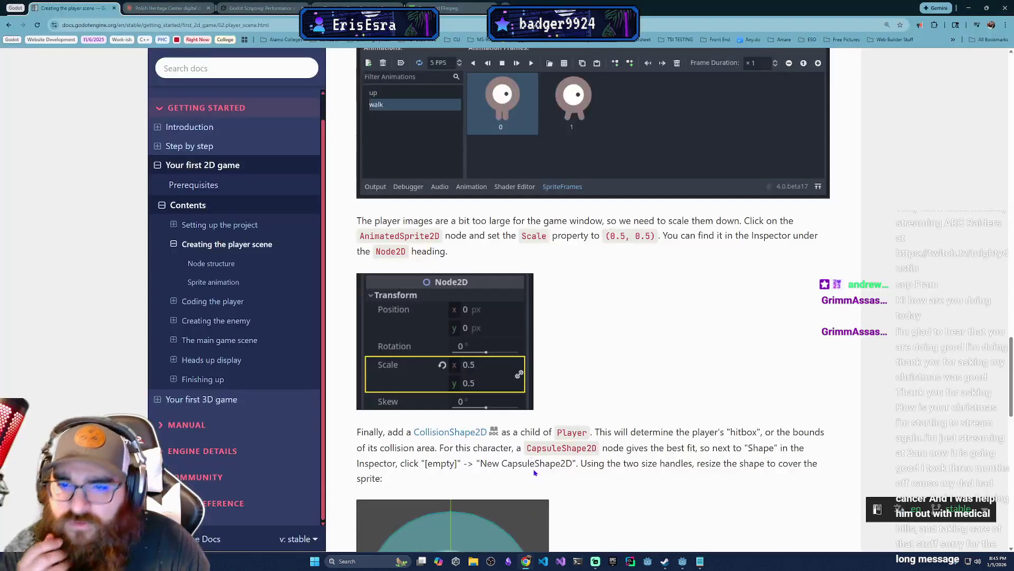
scroll(533, 427, "down", 2)
scroll(533, 427, "down", 2)
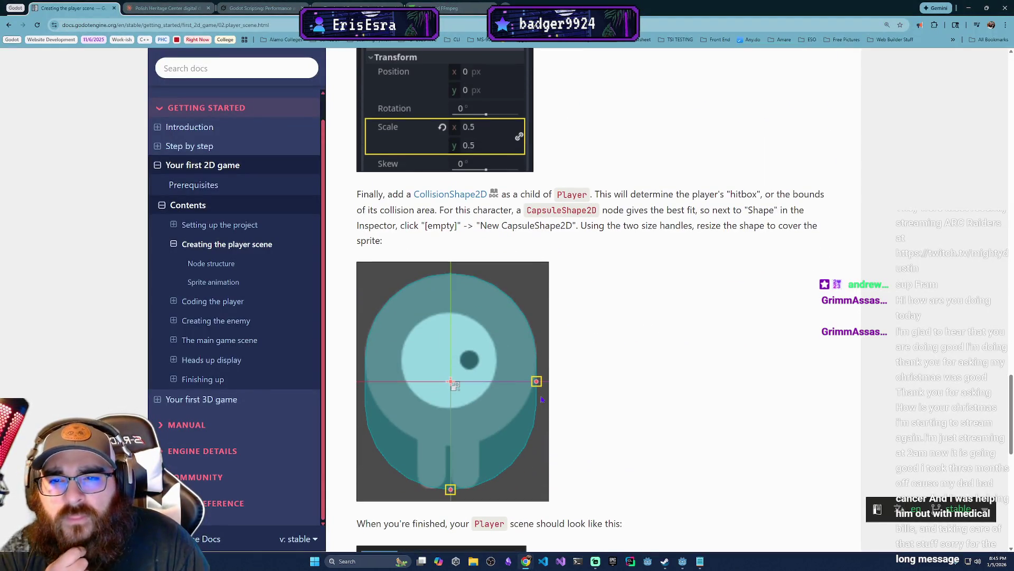
scroll(541, 405, "down", 1)
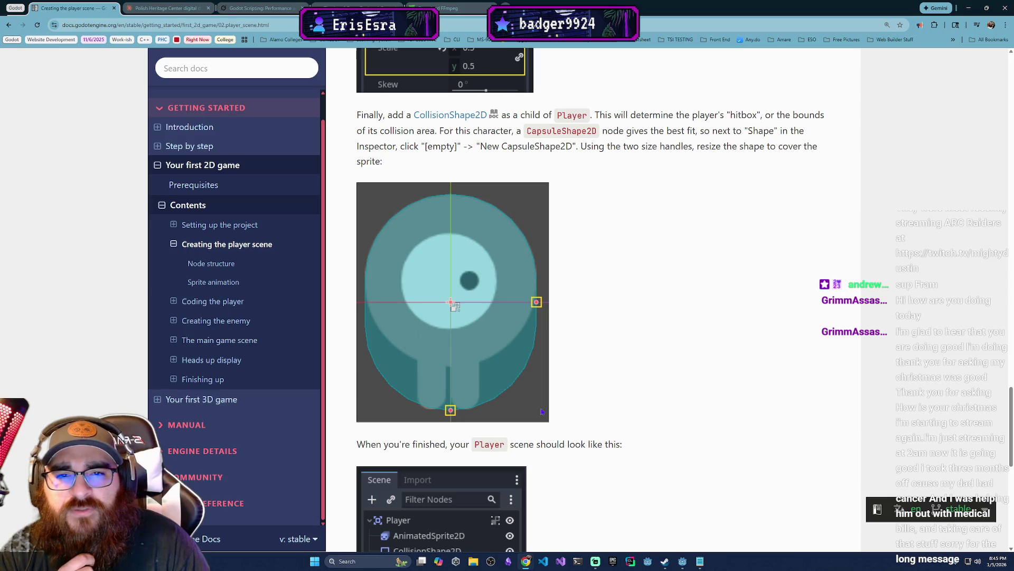
left_click(683, 561)
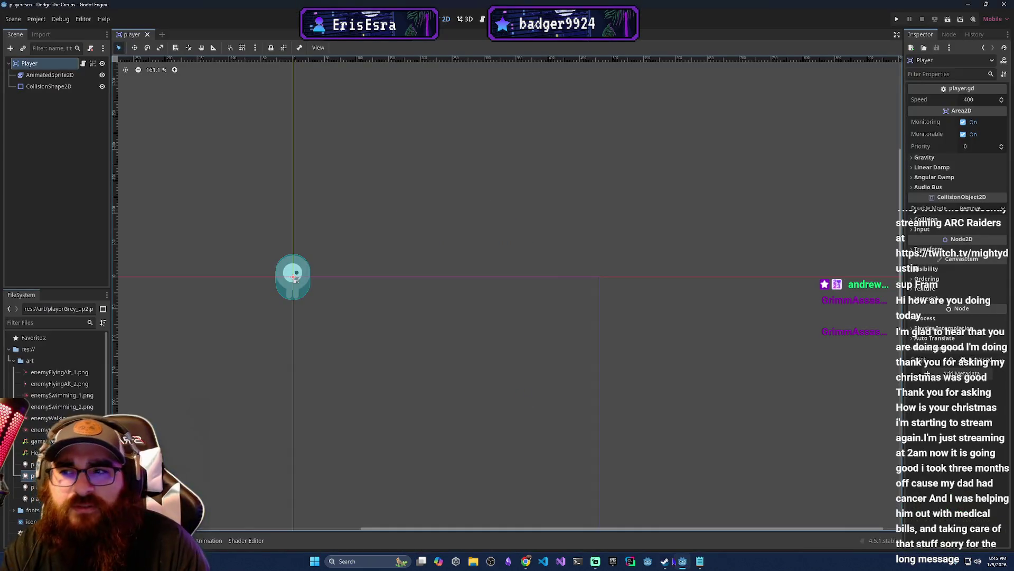
key("alt+Tab")
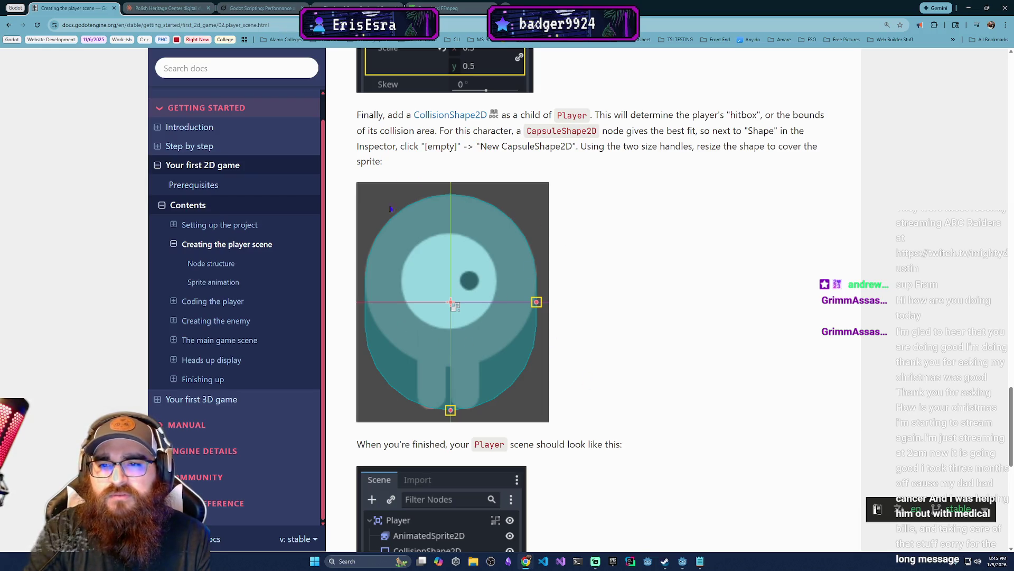
scroll(401, 264, "down", 2)
scroll(425, 470, "up", 1)
key("alt+Tab")
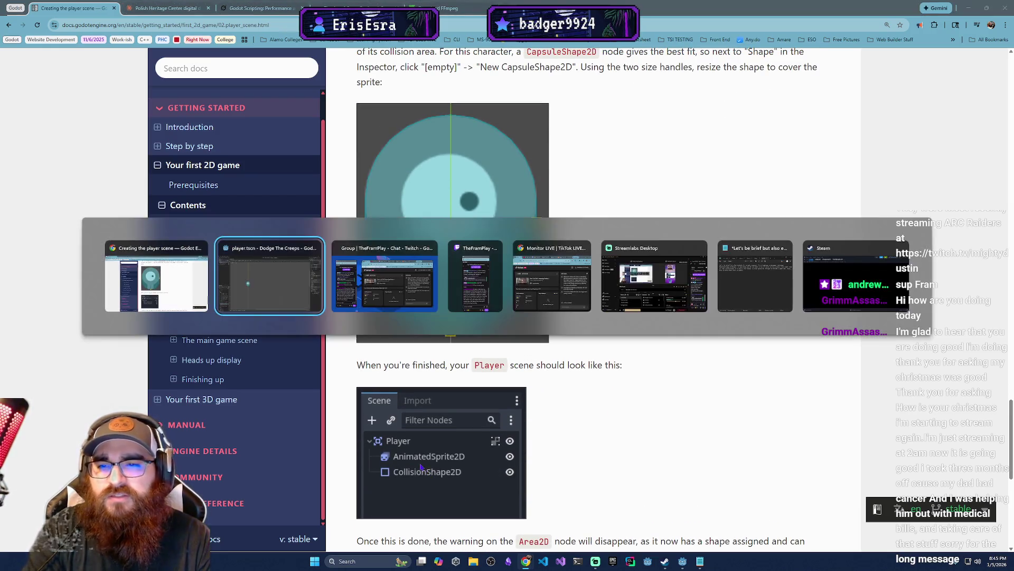
Confirm the CollisionShape2D's Shape is still a CapsuleShape2D, then return to the docs.
left_click(47, 87)
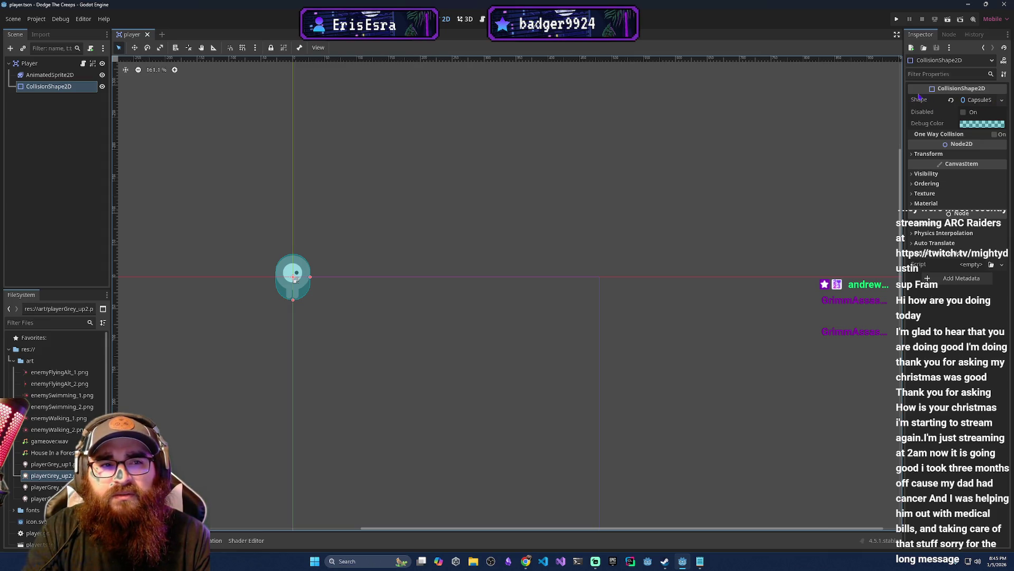
left_click(1002, 100)
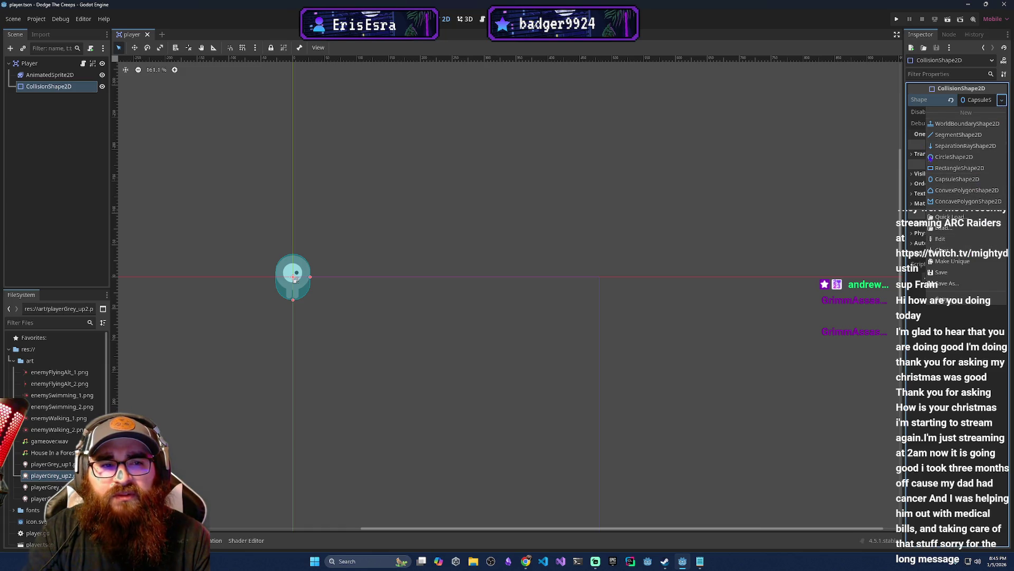
left_click(849, 252)
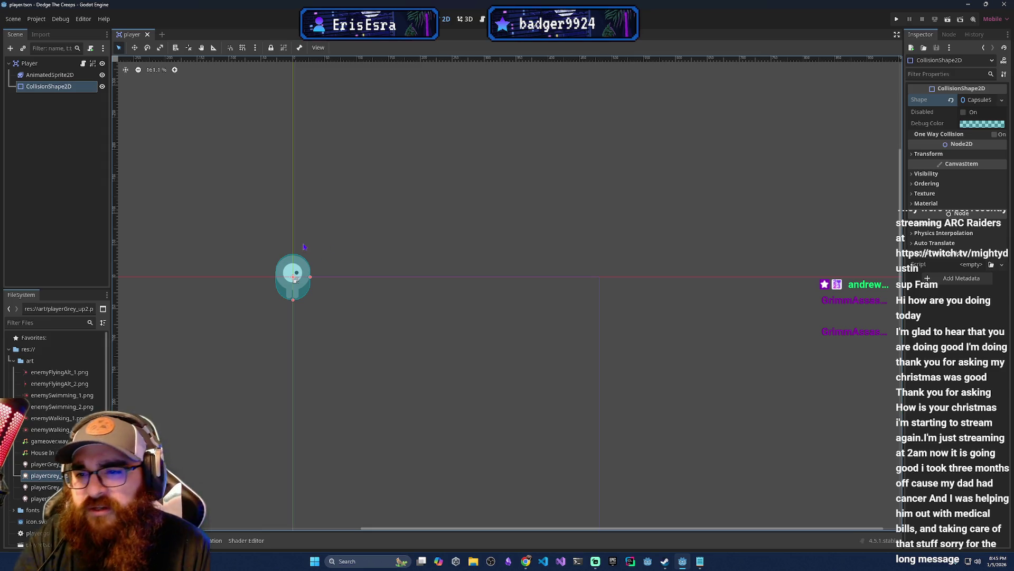
left_click(251, 327)
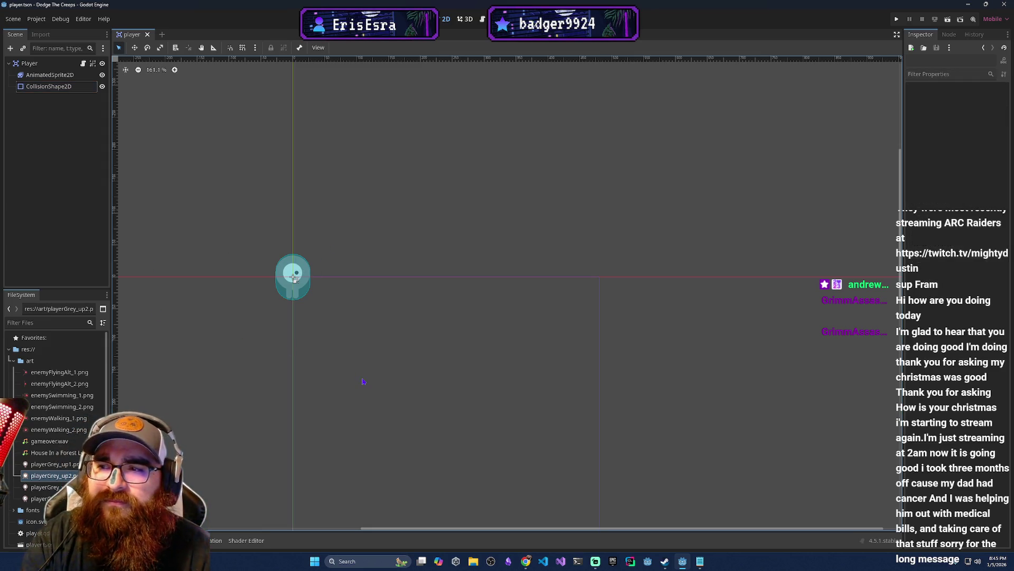
key("alt+Tab")
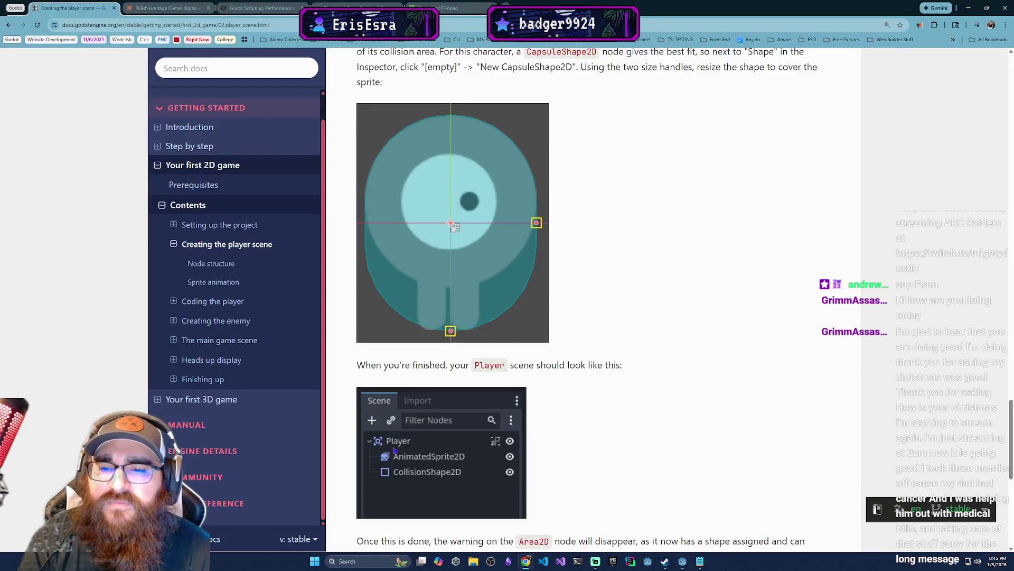
Read to the end of Creating the player scene, then continue to the Coding the player lesson.
scroll(395, 450, "down", 2)
scroll(444, 439, "down", 1)
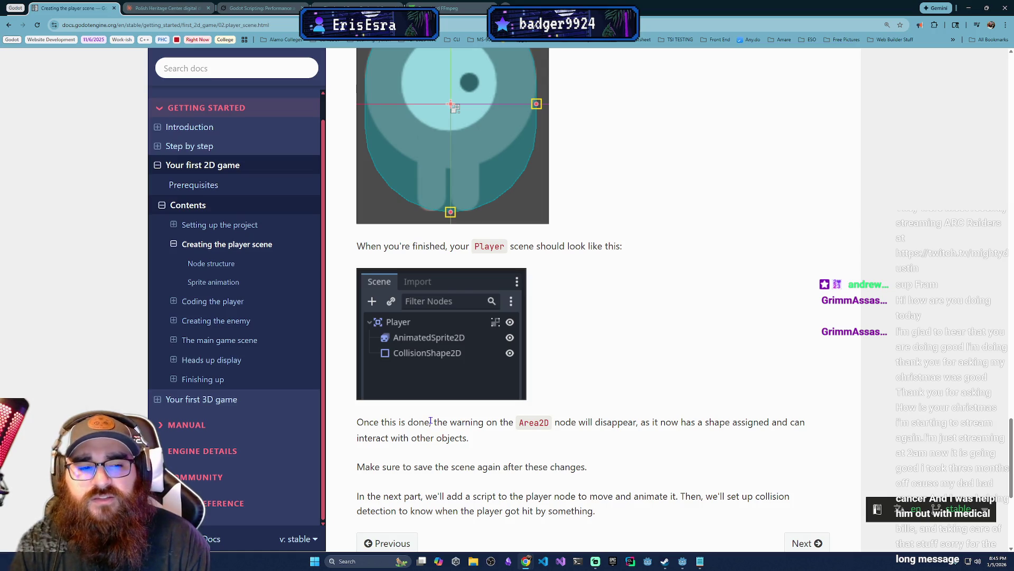
scroll(437, 432, "down", 2)
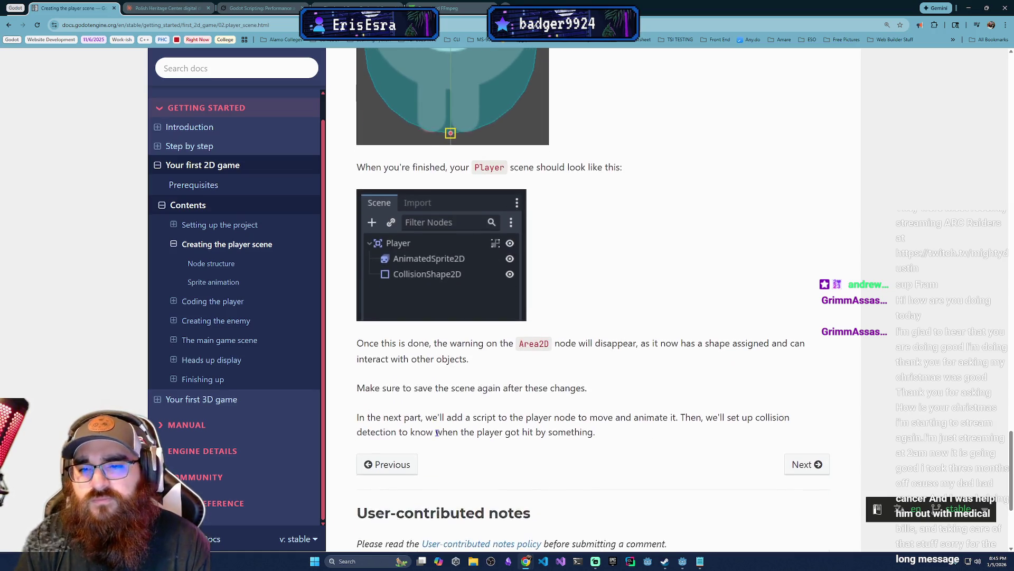
scroll(437, 432, "down", 3)
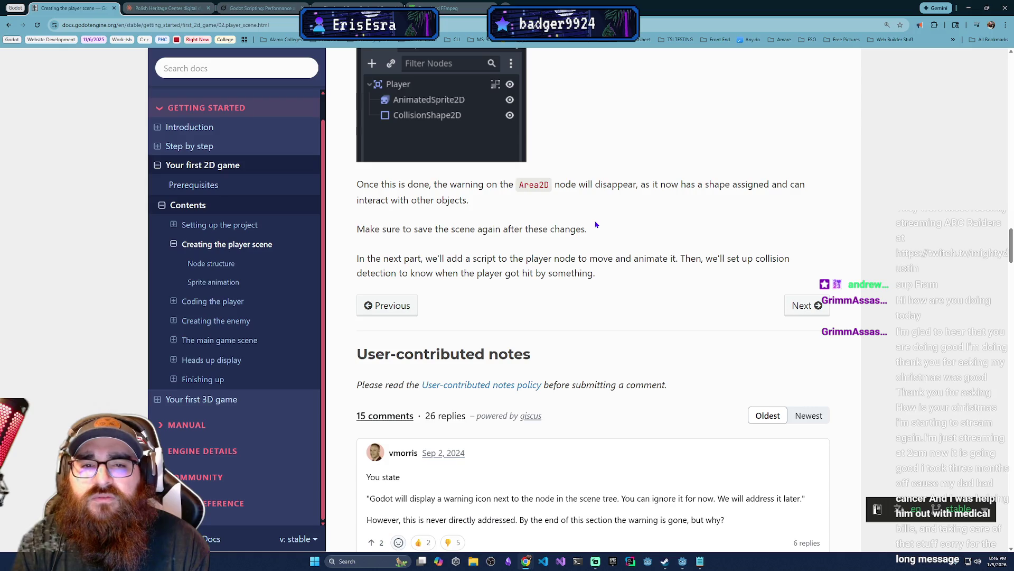
scroll(445, 308, "up", 1)
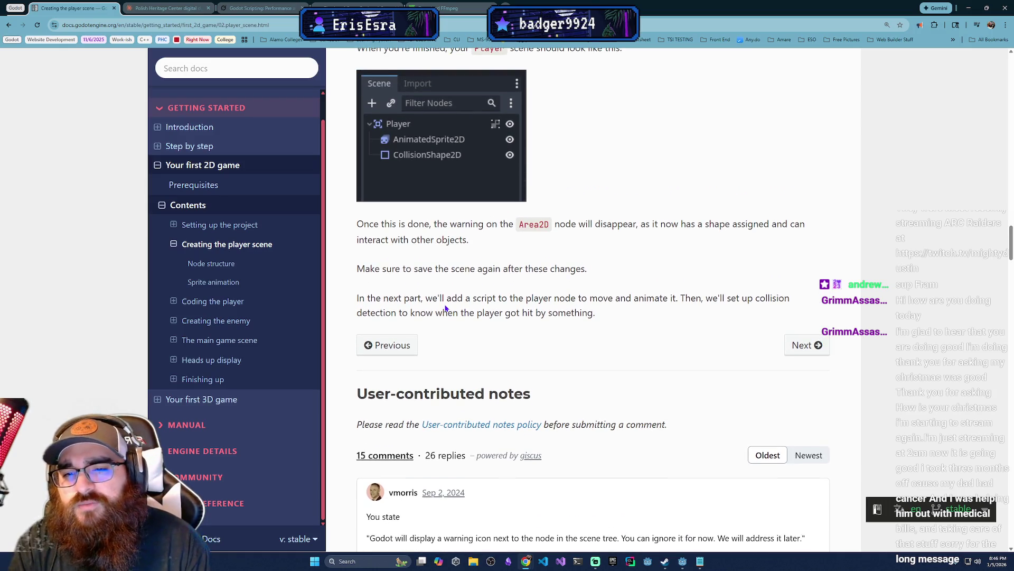
left_click(800, 345)
Scroll Coding the player down to the Project Settings > Input Map move_right instructions.
scroll(585, 277, "down", 5)
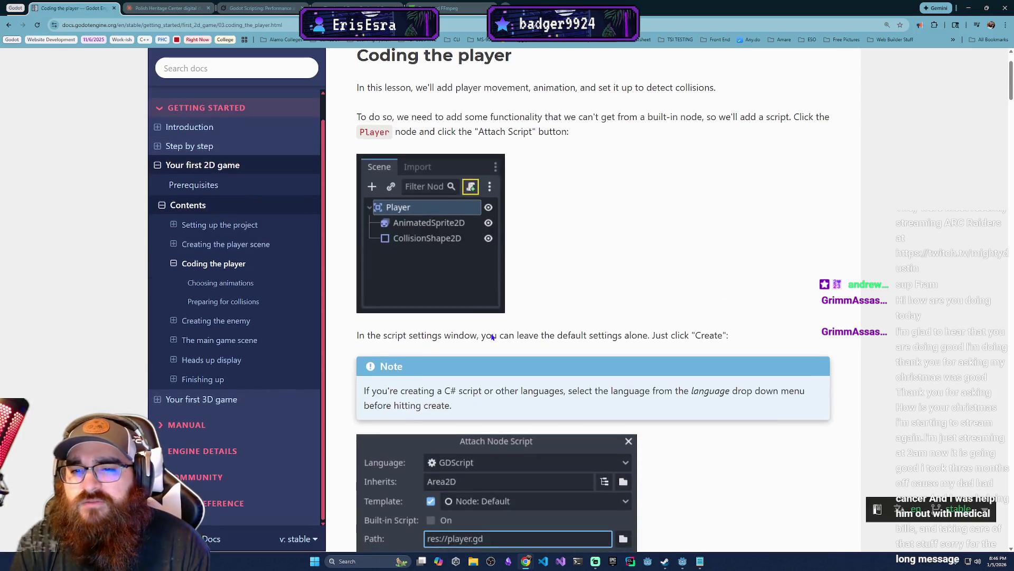
scroll(491, 333, "down", 2)
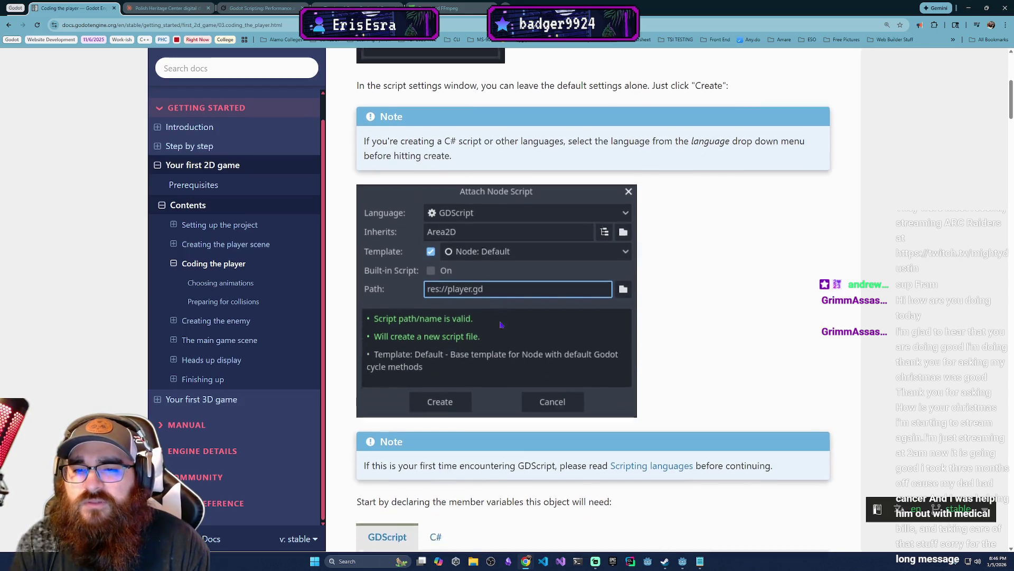
scroll(491, 287, "down", 4)
scroll(439, 206, "up", 1)
scroll(435, 202, "down", 6)
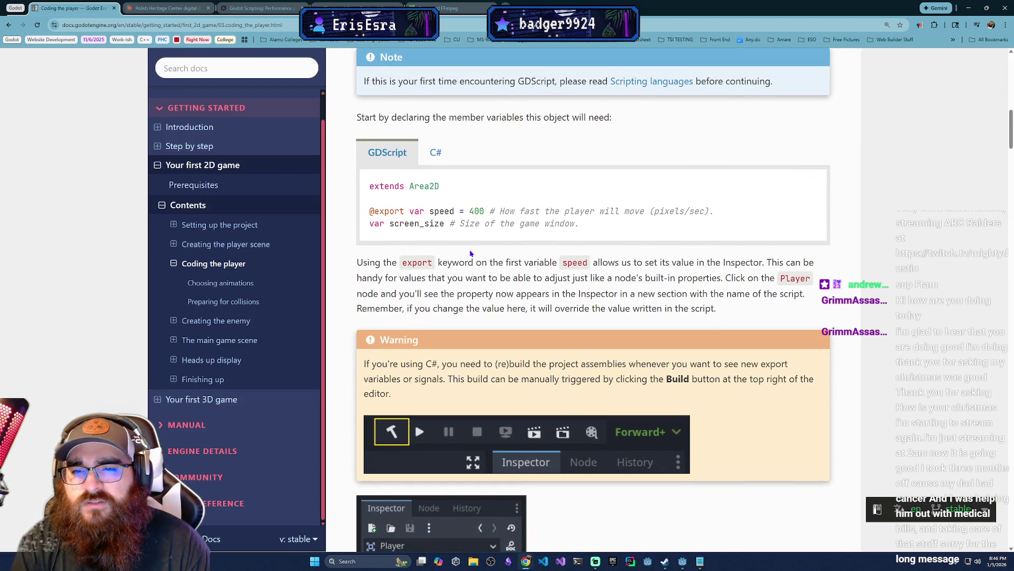
scroll(478, 227, "down", 3)
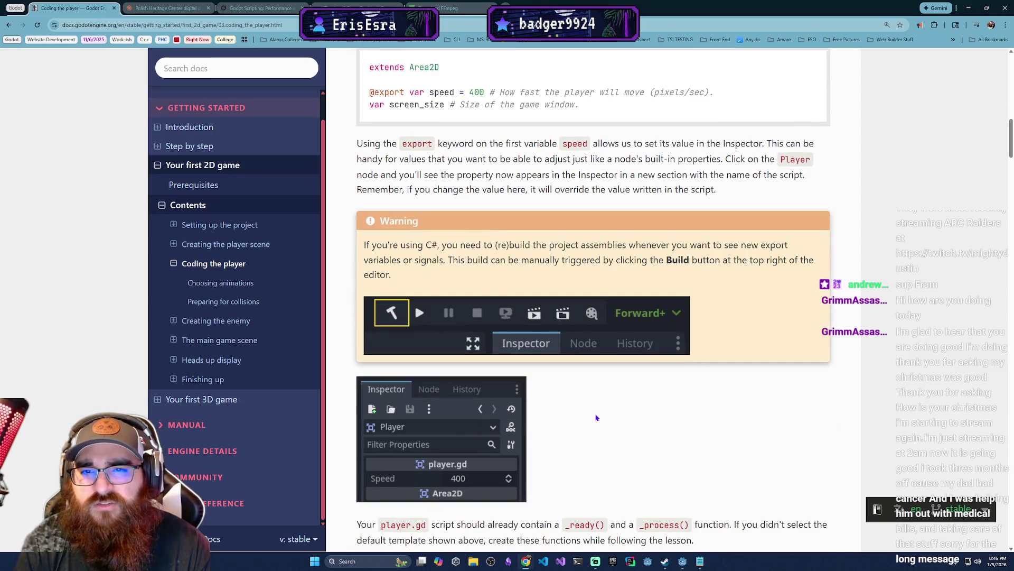
scroll(568, 220, "down", 3)
scroll(423, 245, "up", 6)
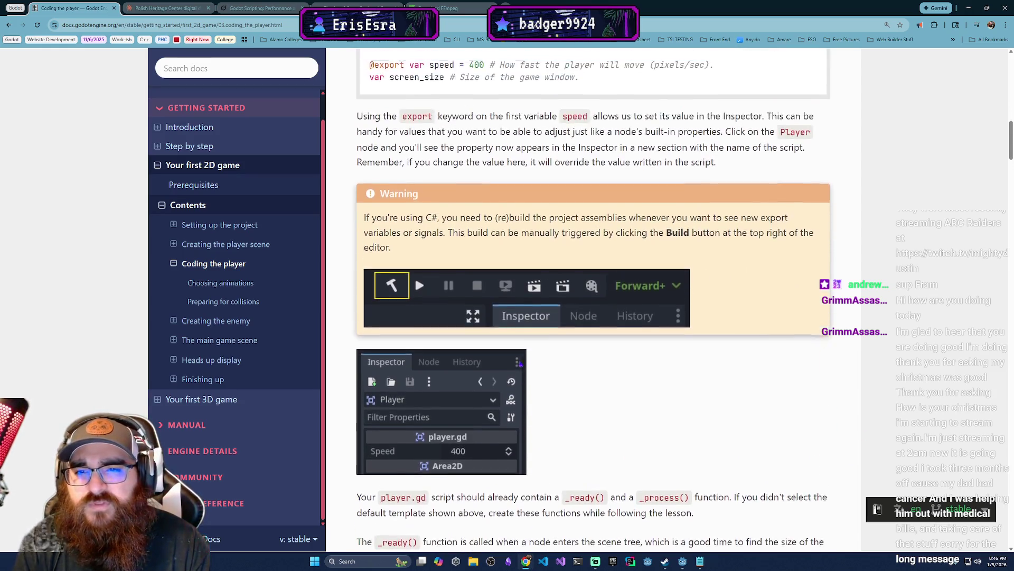
scroll(423, 245, "down", 4)
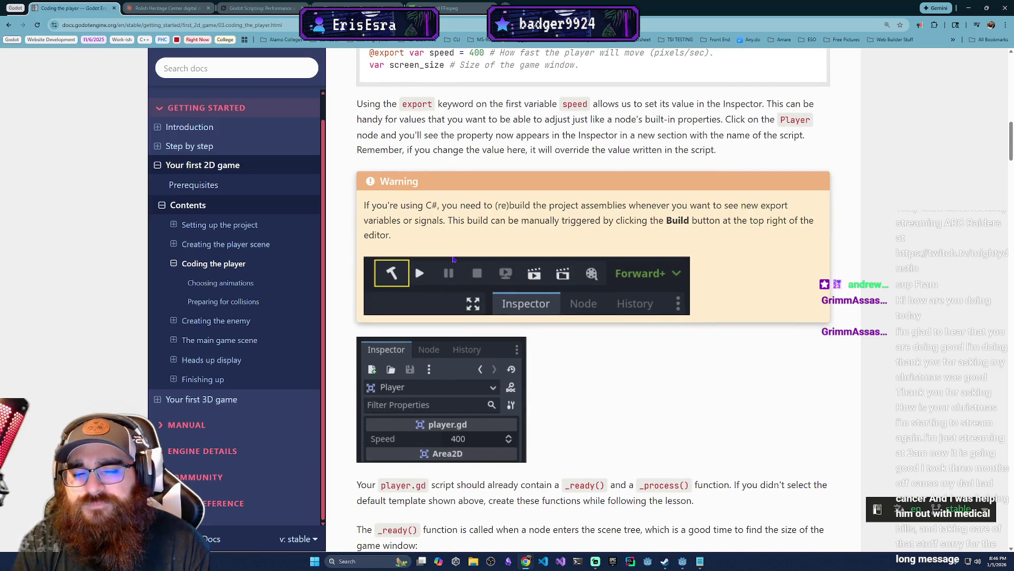
scroll(451, 255, "down", 3)
scroll(458, 329, "down", 1)
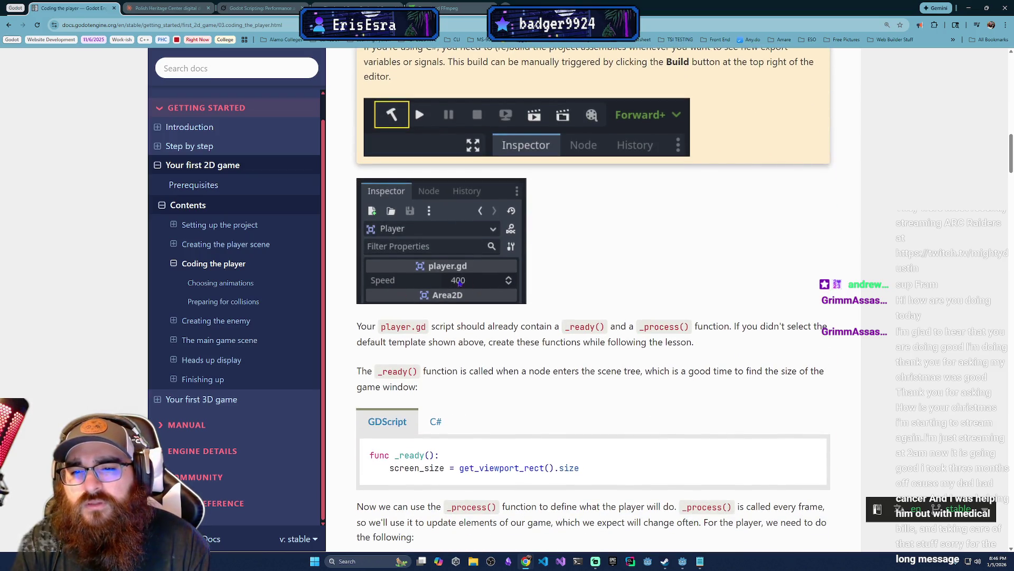
scroll(459, 284, "down", 2)
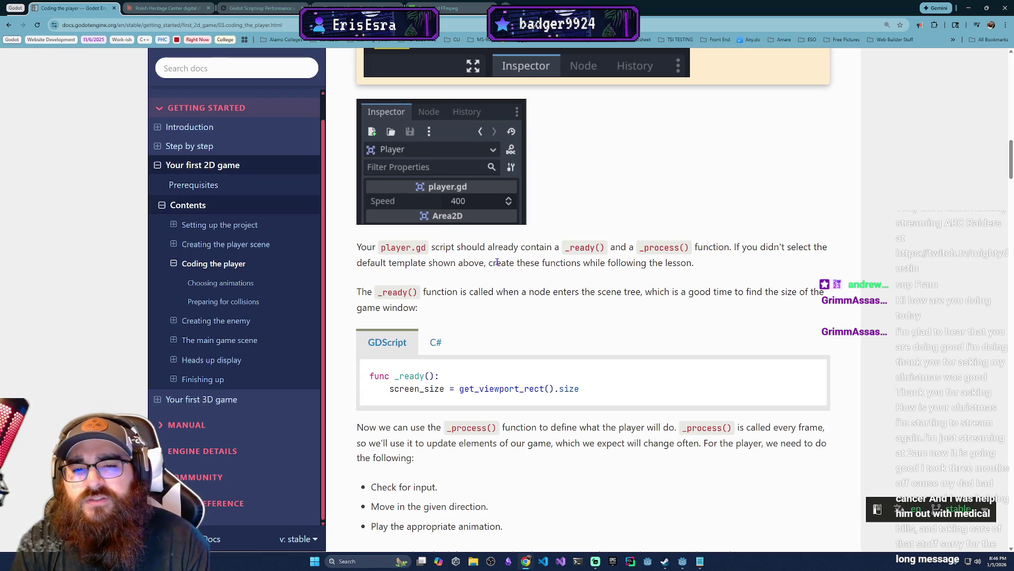
scroll(619, 275, "down", 3)
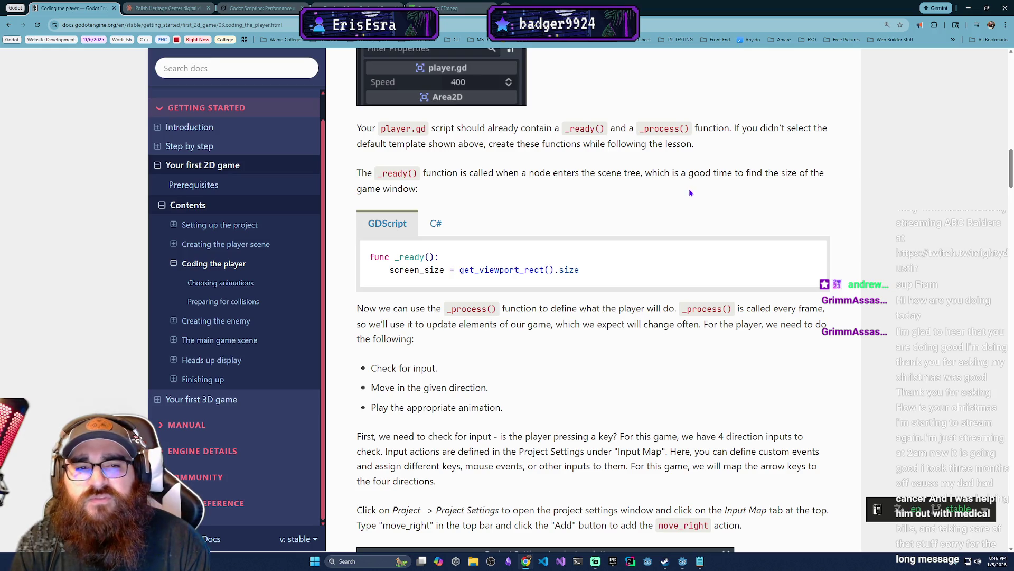
scroll(518, 239, "down", 2)
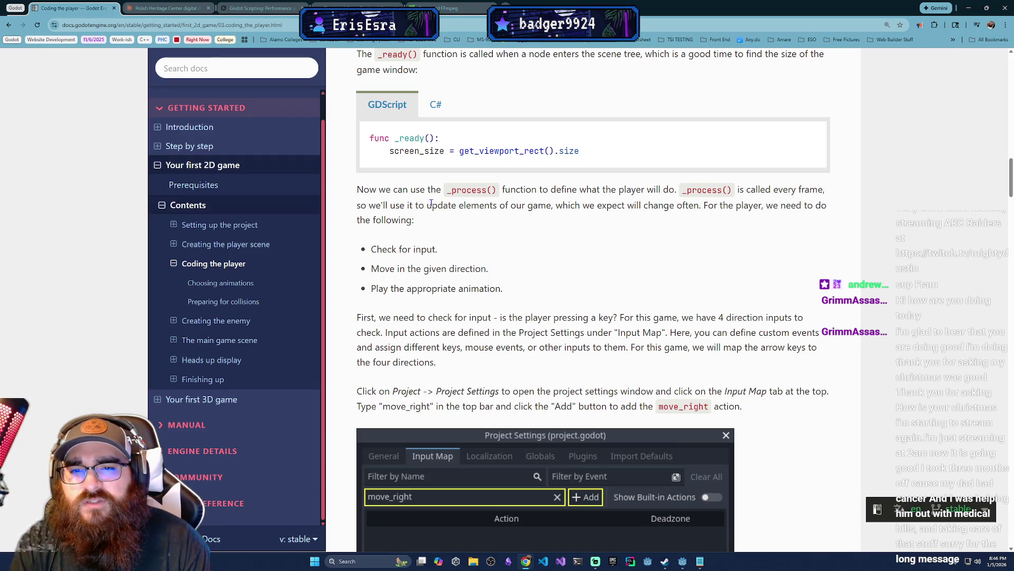
scroll(617, 207, "up", 1)
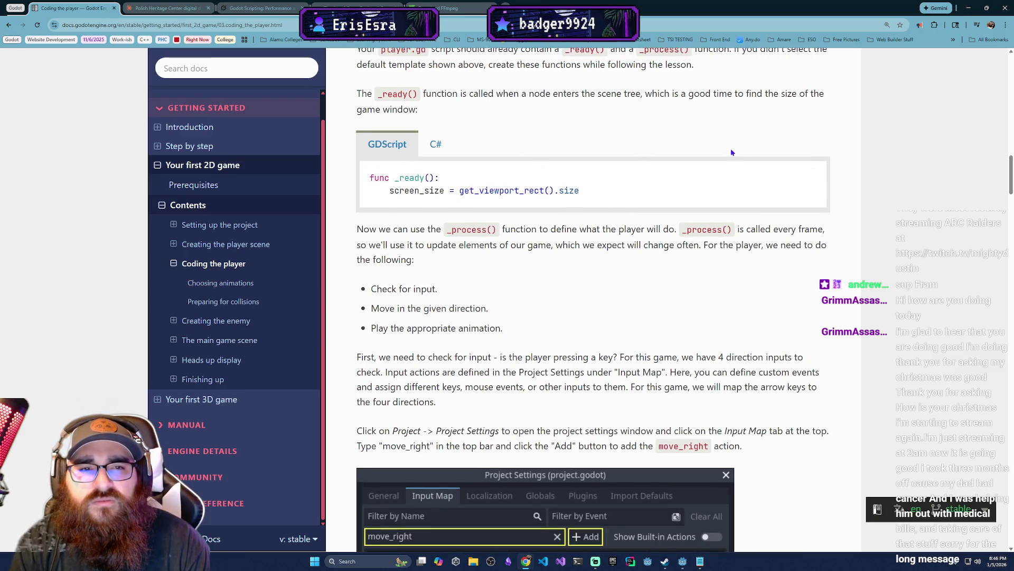
scroll(407, 220, "down", 3)
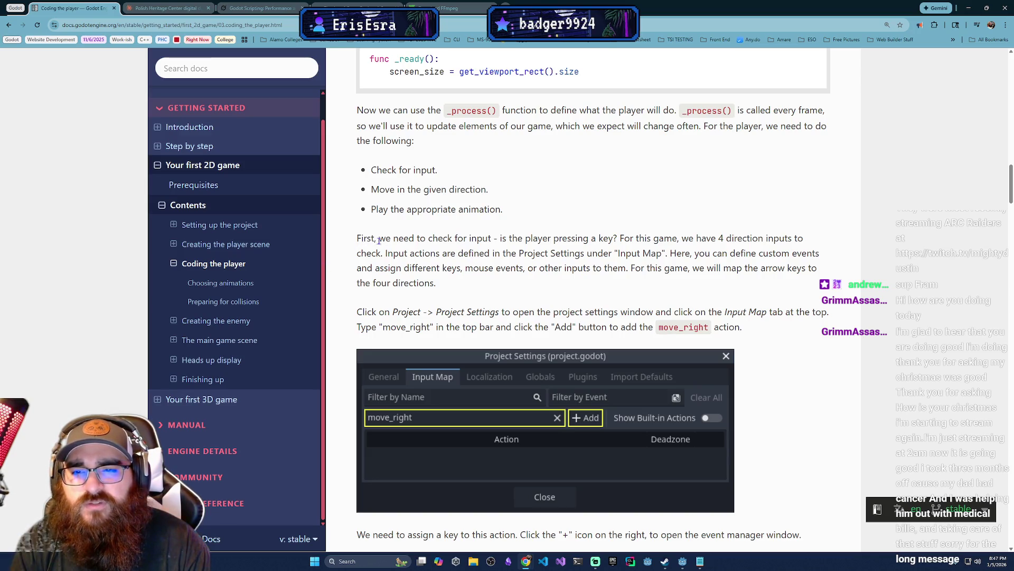
scroll(469, 249, "down", 1)
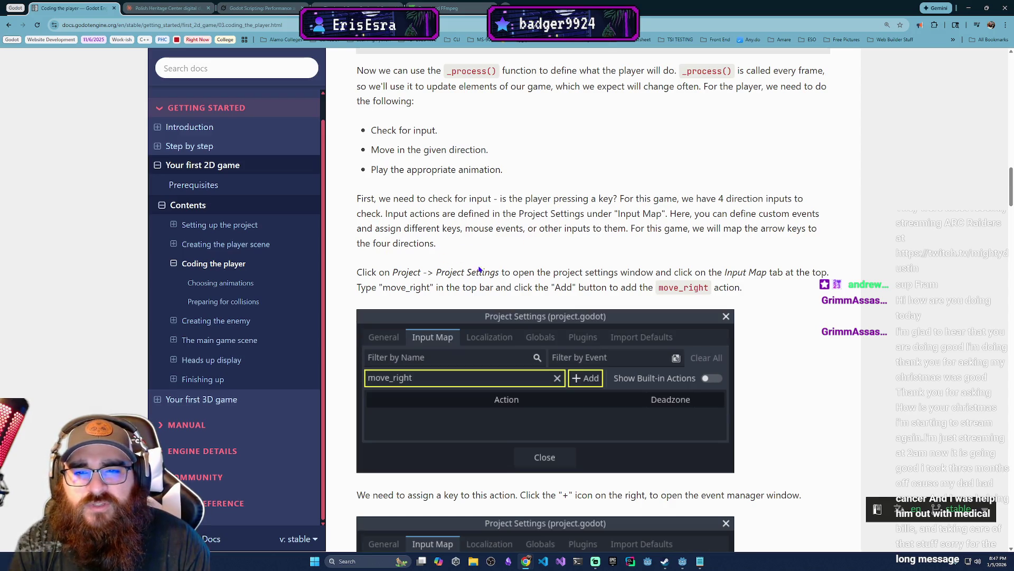
left_click(683, 561)
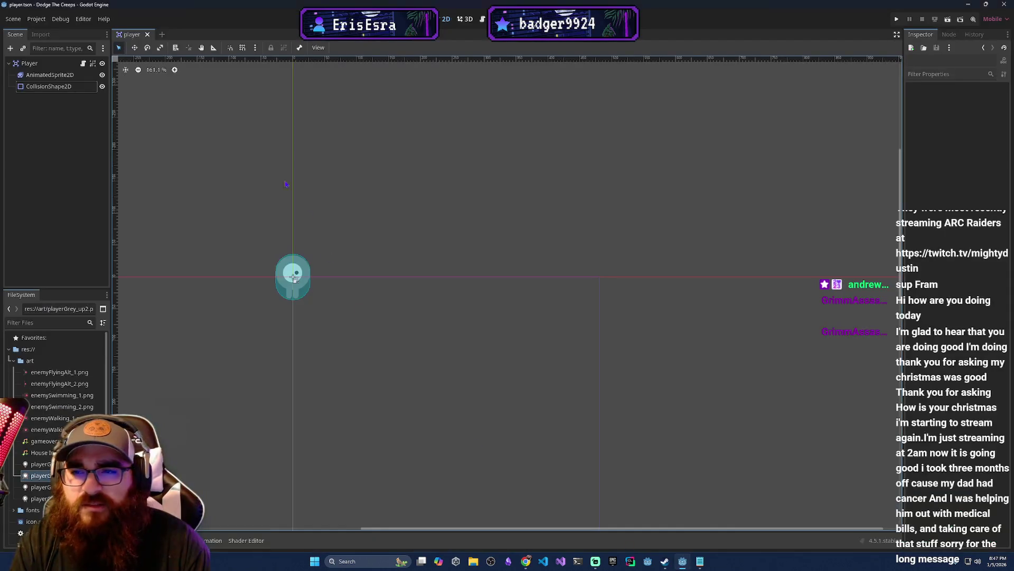
Check Project Settings' Input Map for the move_right, move_left, move_up and move_down actions.
left_click(36, 19)
left_click(49, 31)
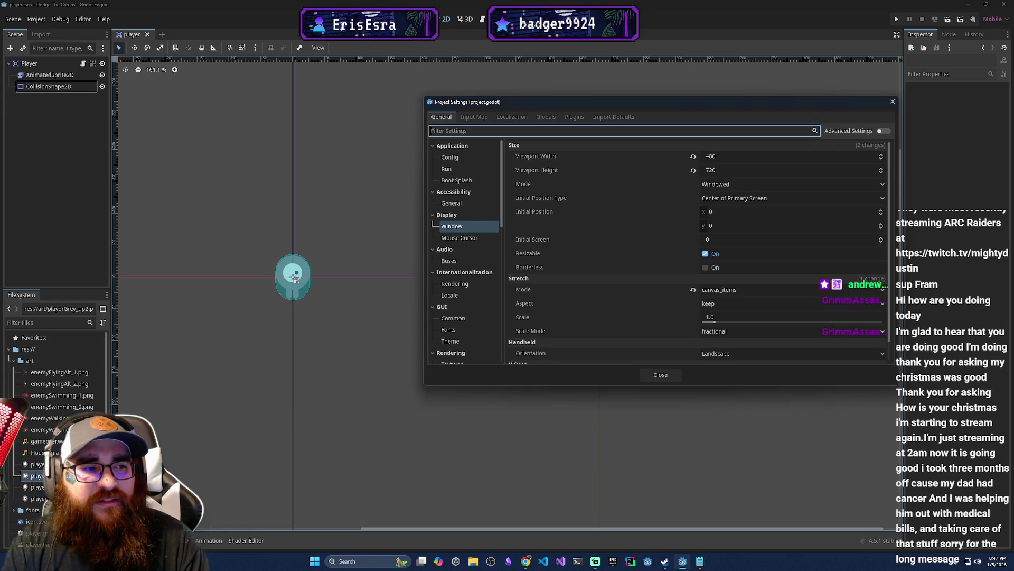
left_click(474, 116)
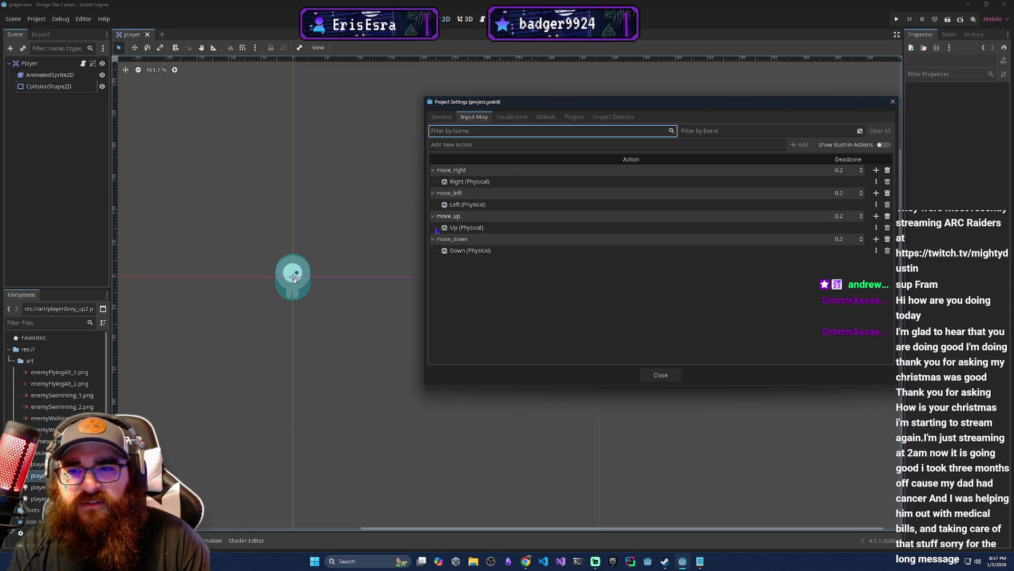
mouse_move(526, 561)
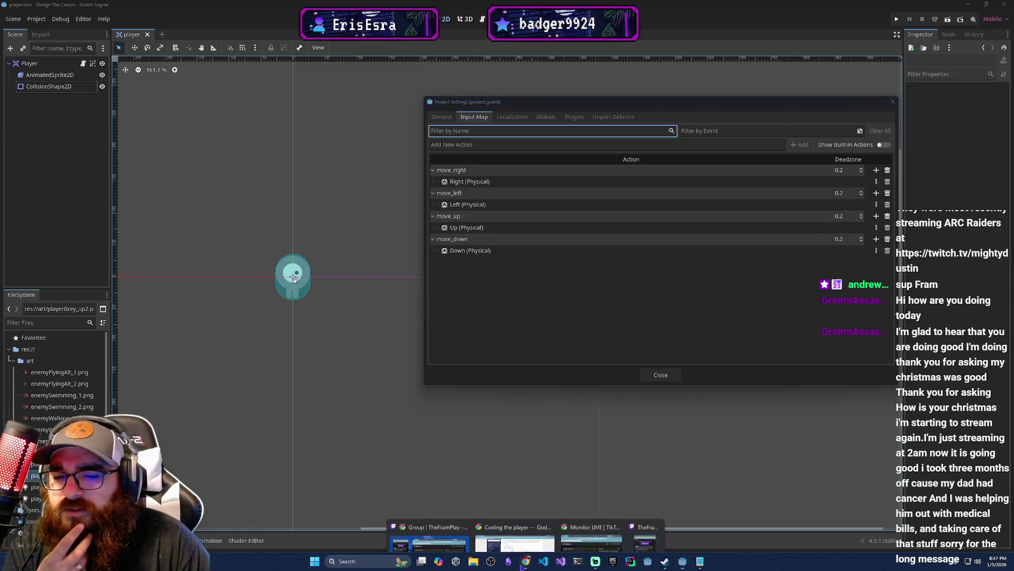
left_click(476, 531)
scroll(541, 401, "down", 5)
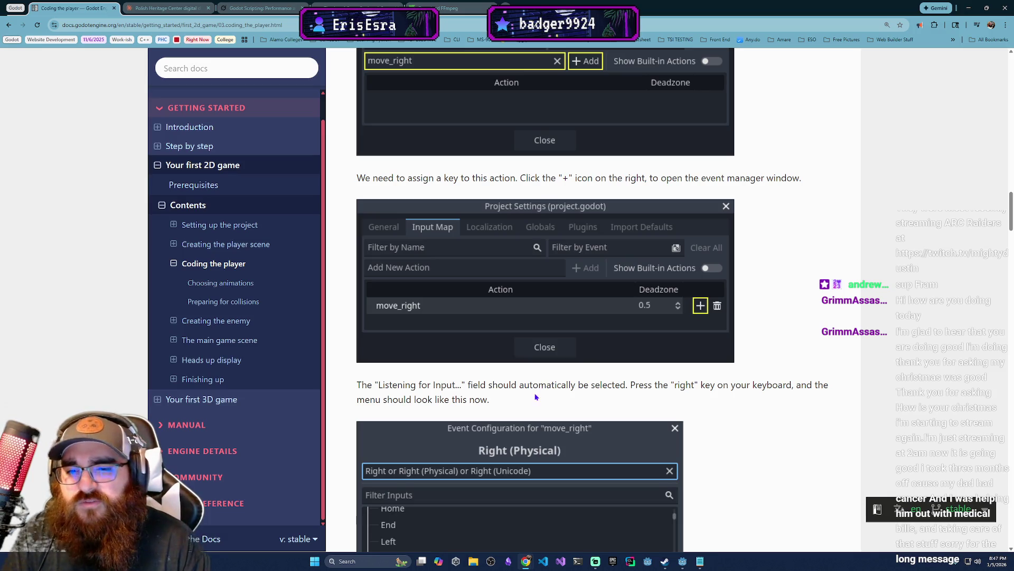
scroll(559, 376, "down", 2)
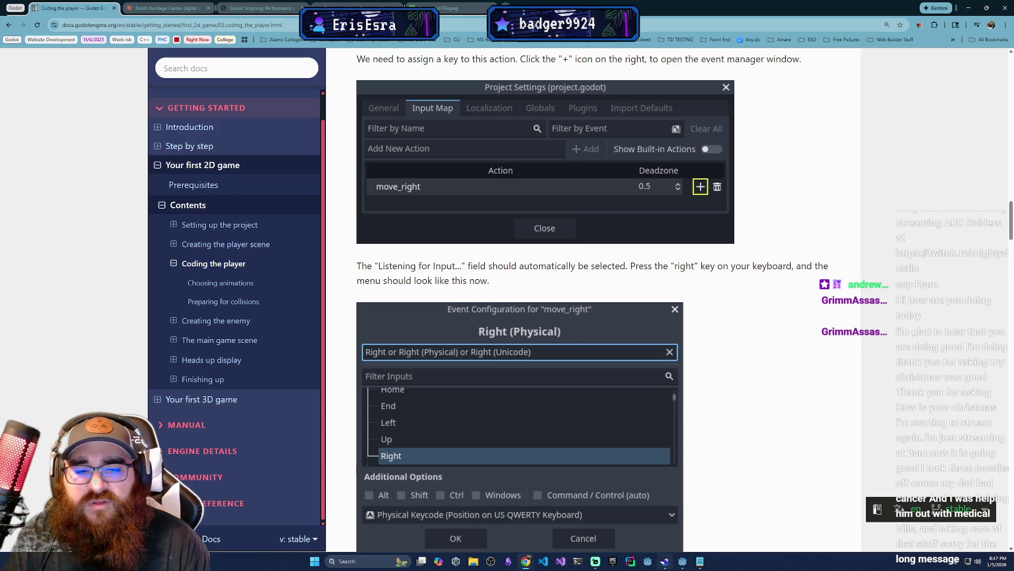
mouse_move(683, 562)
left_click(683, 520)
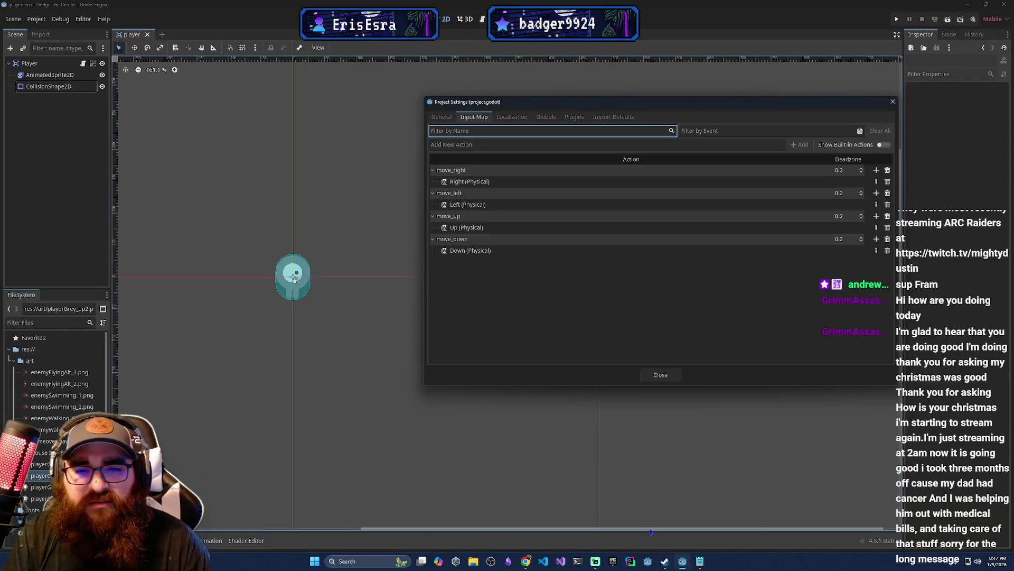
left_click(505, 143)
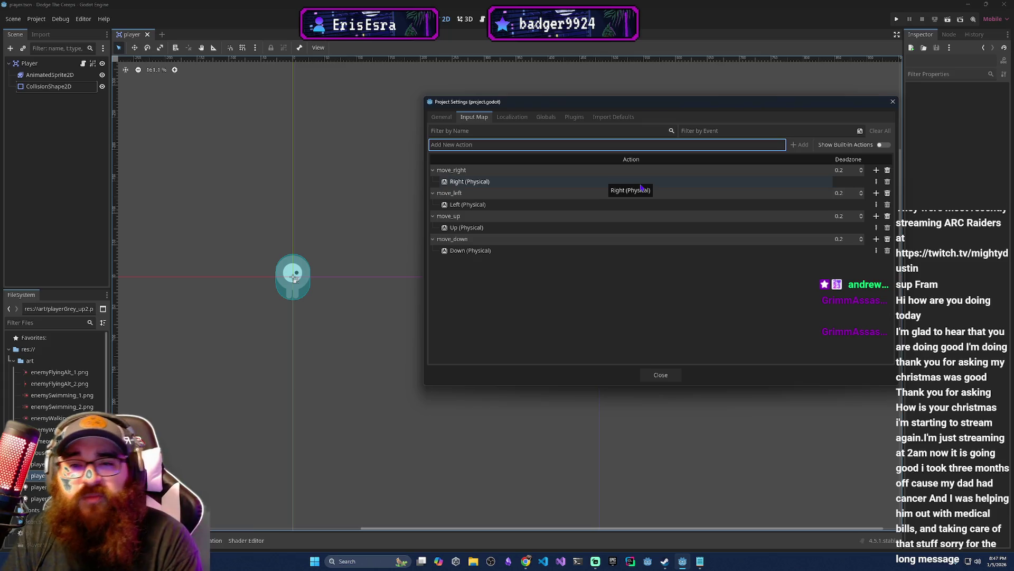
key("BackSpace")
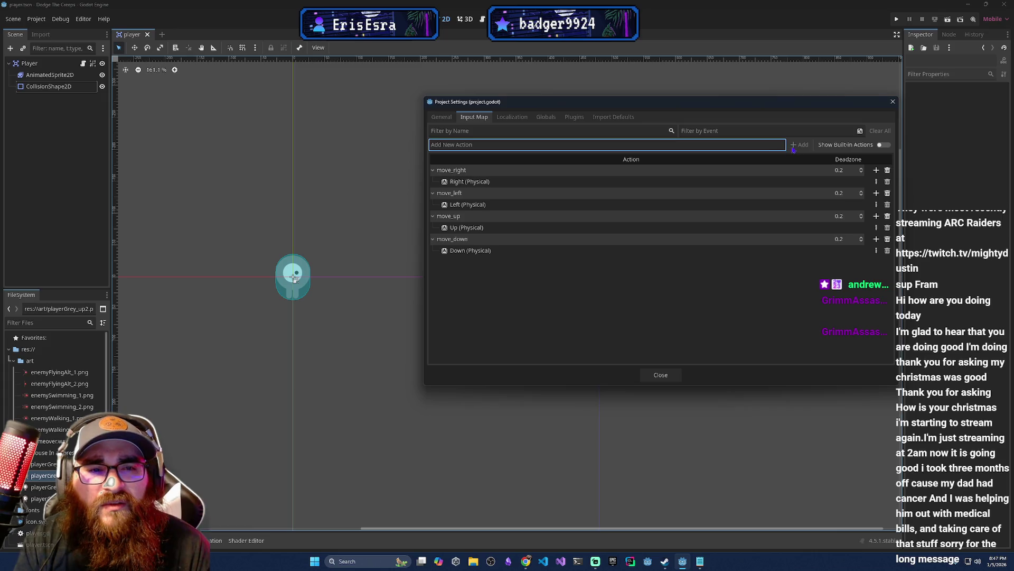
type("f")
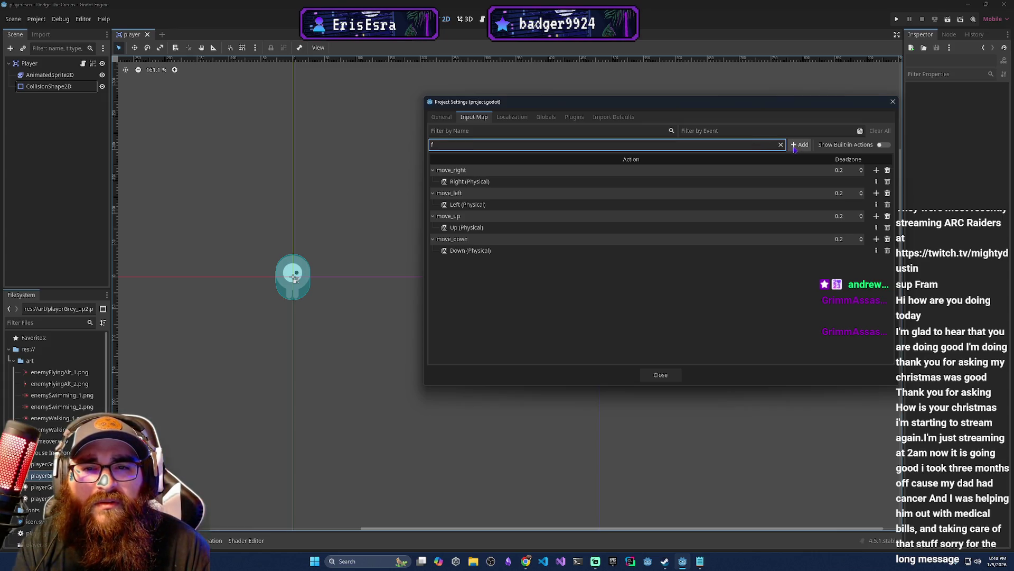
left_click(781, 144)
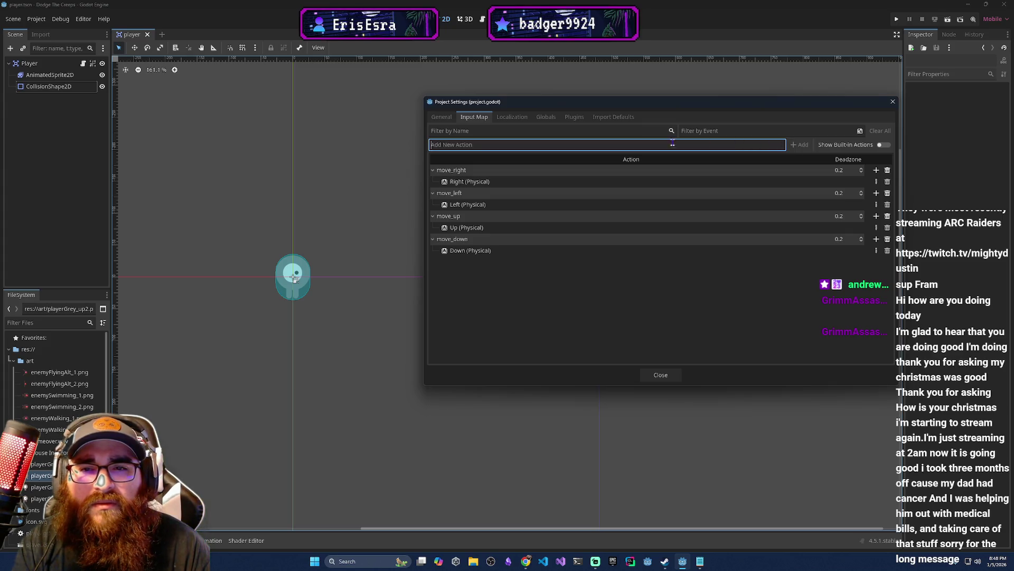
left_click(500, 132)
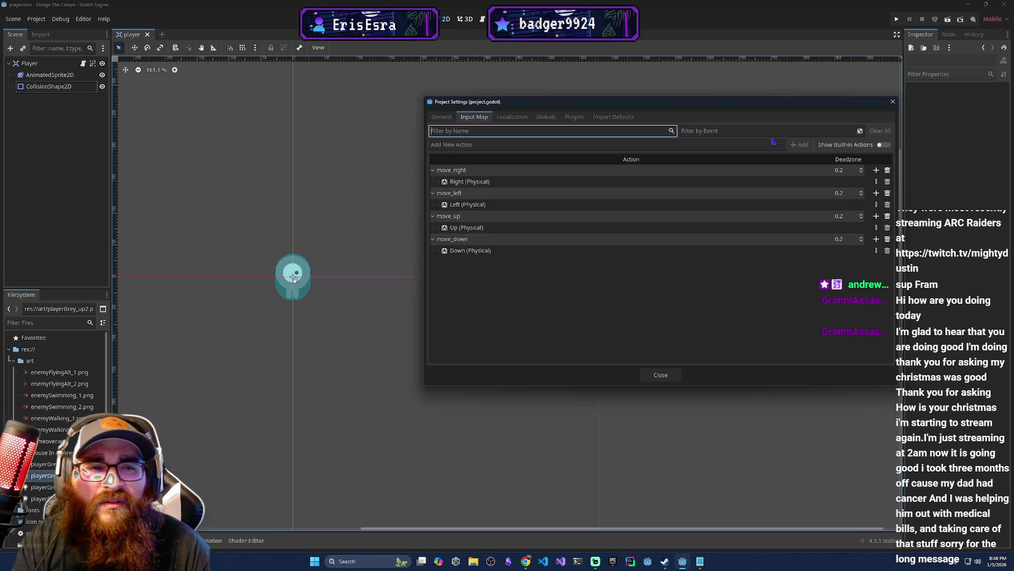
left_click(858, 131)
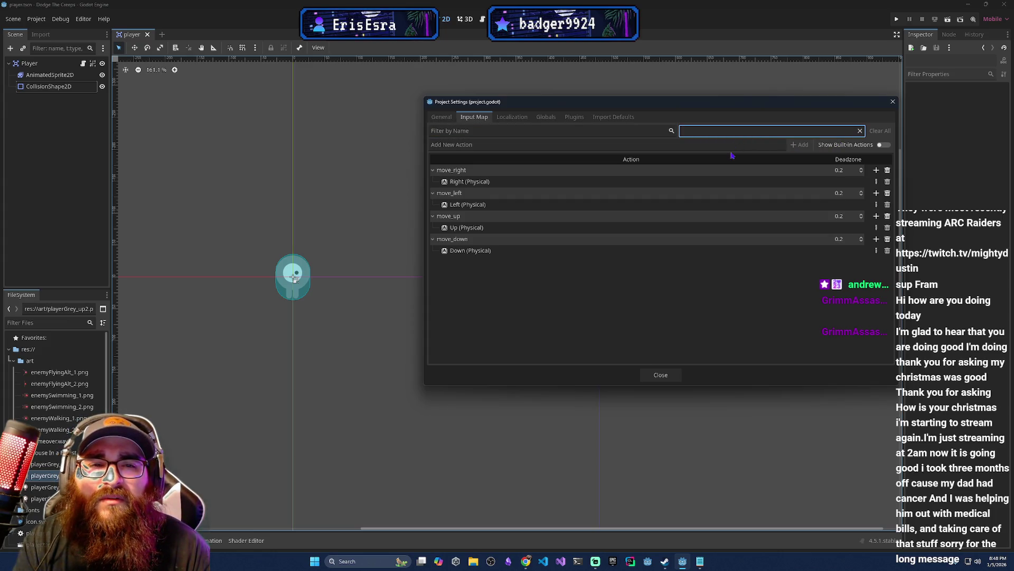
left_click(814, 131)
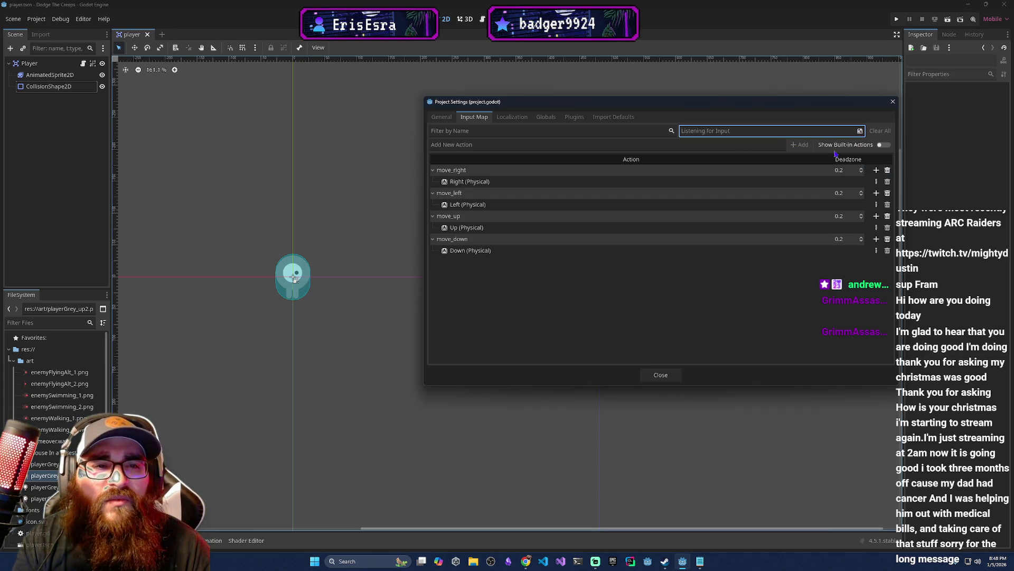
left_click(880, 146)
left_click(879, 146)
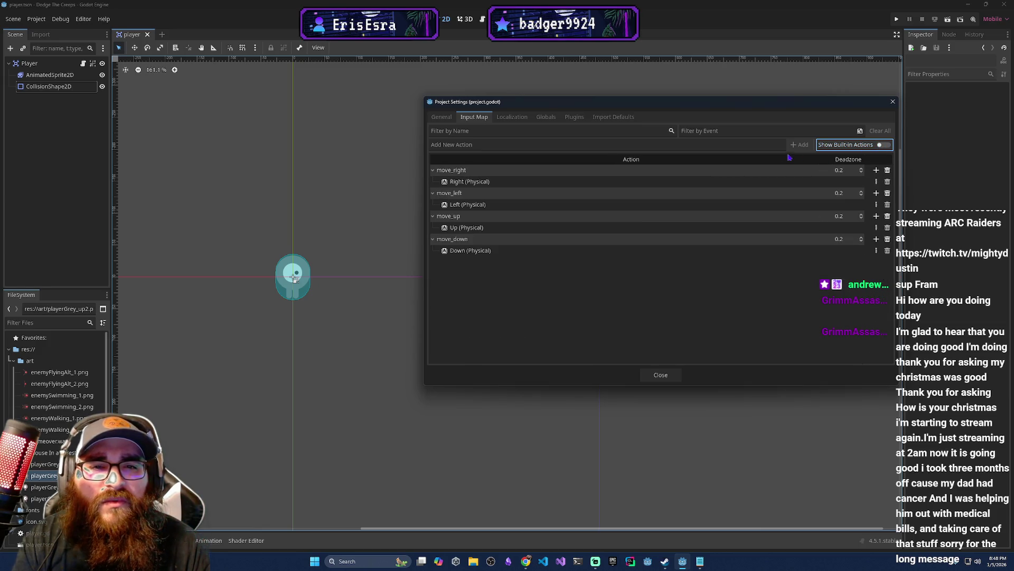
left_click(714, 145)
left_click(799, 144)
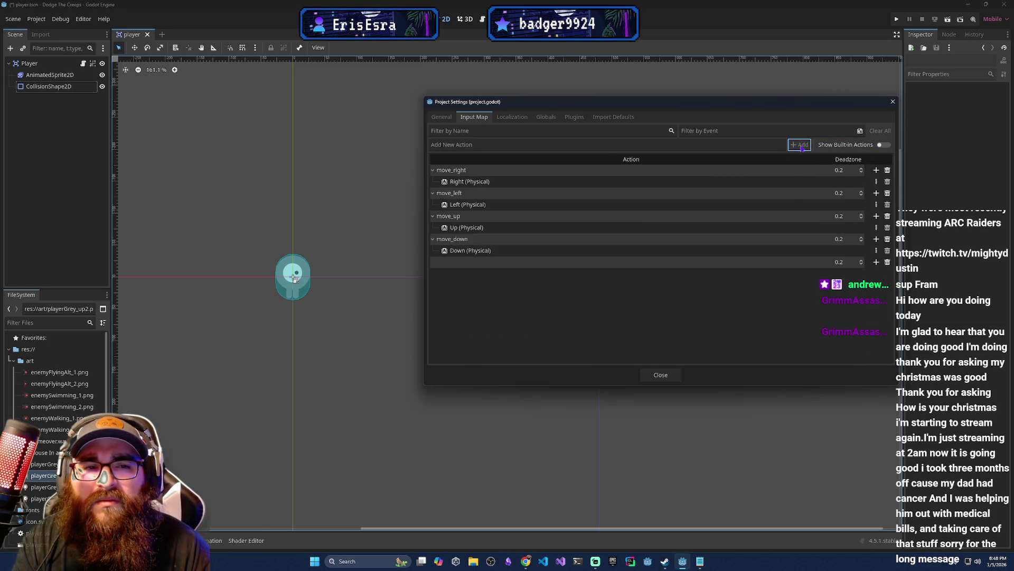
left_click(888, 262)
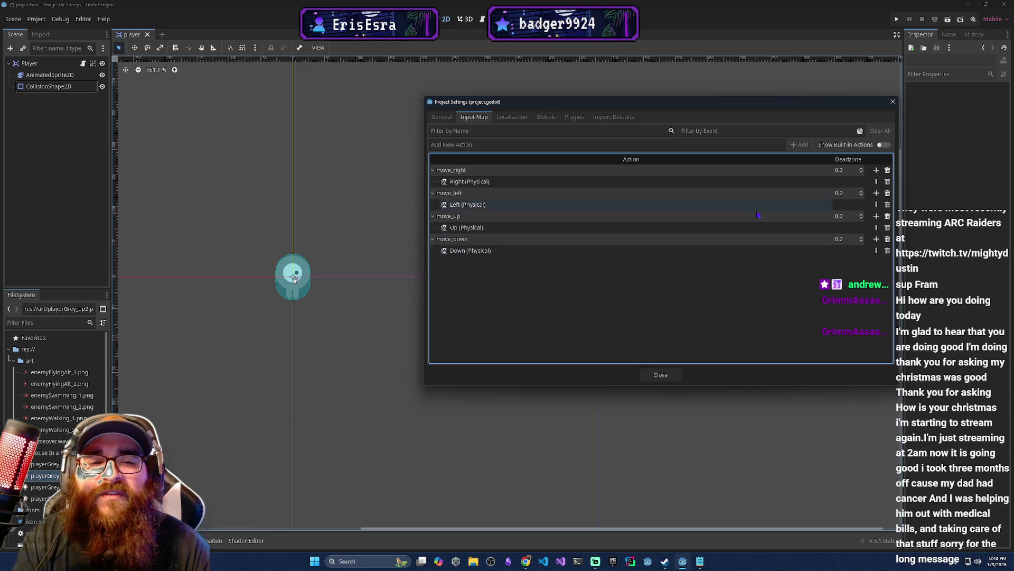
left_click(613, 144)
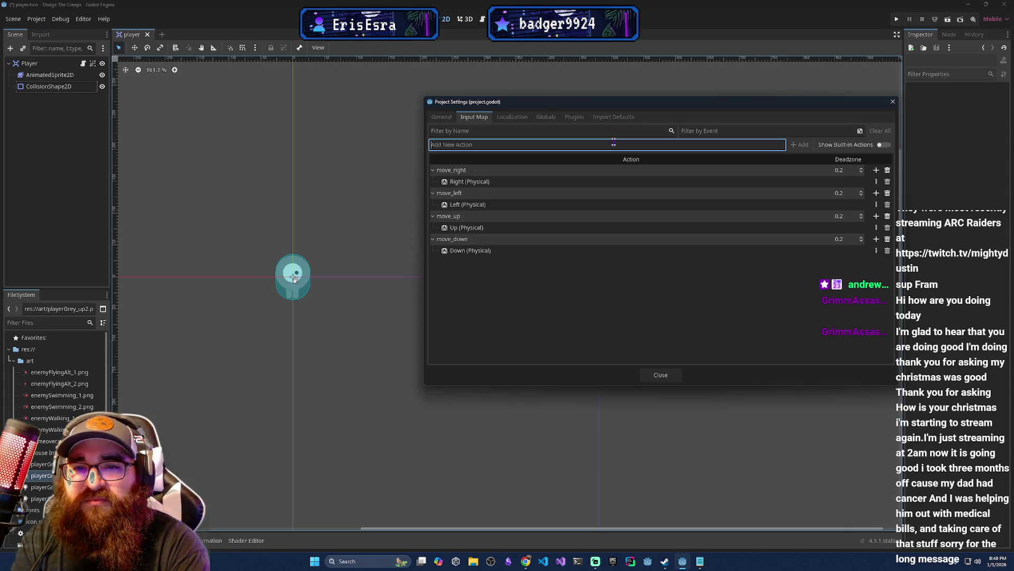
Add a jump action bound to Space (Physical) and close Project Settings.
type("jump")
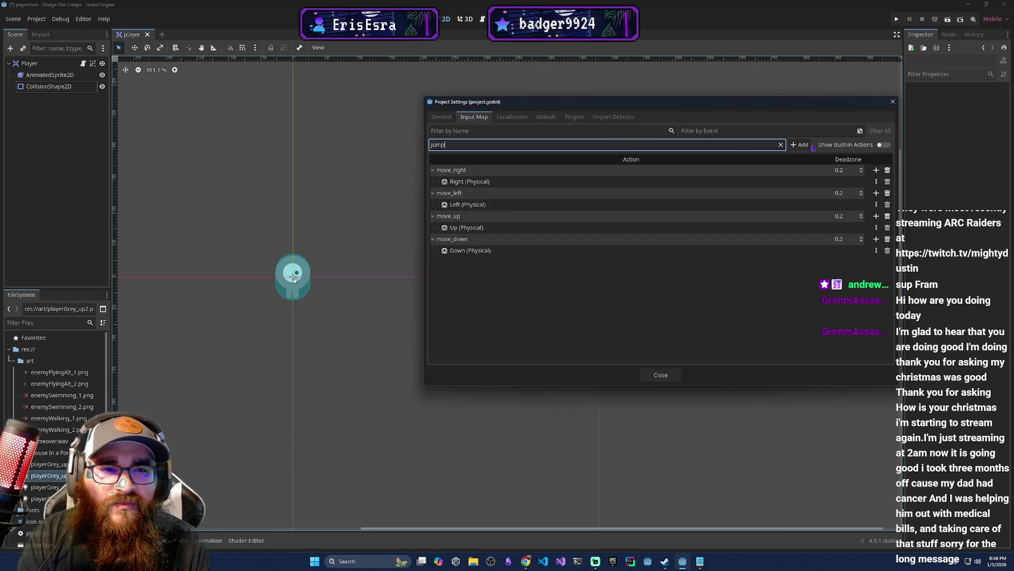
left_click(809, 146)
left_click(877, 262)
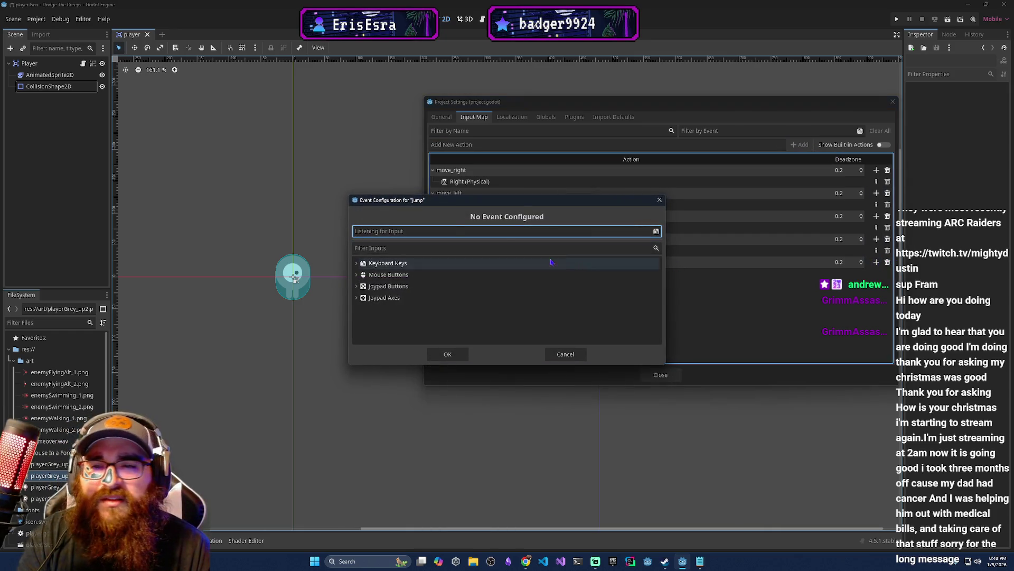
key("space")
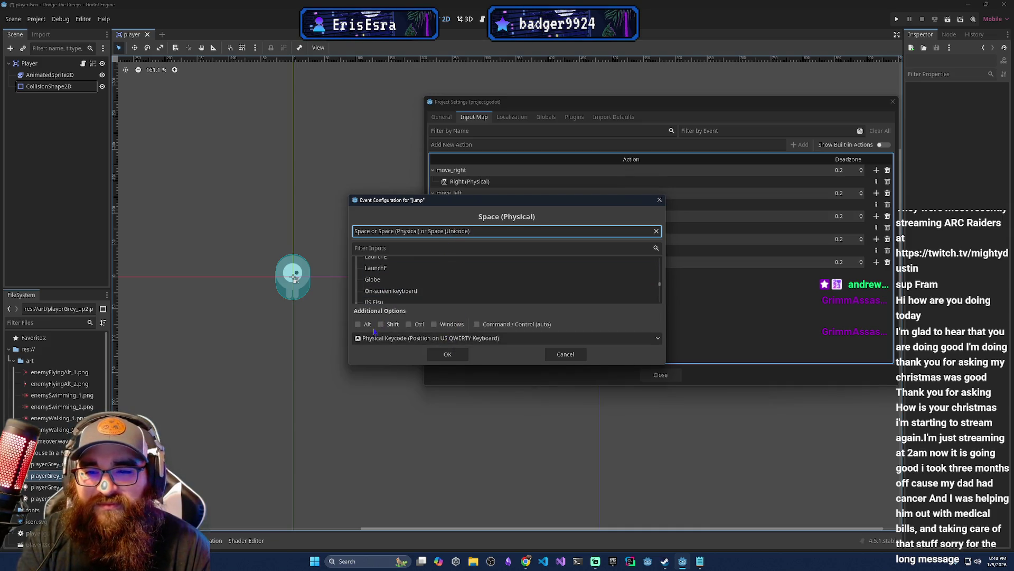
left_click(447, 354)
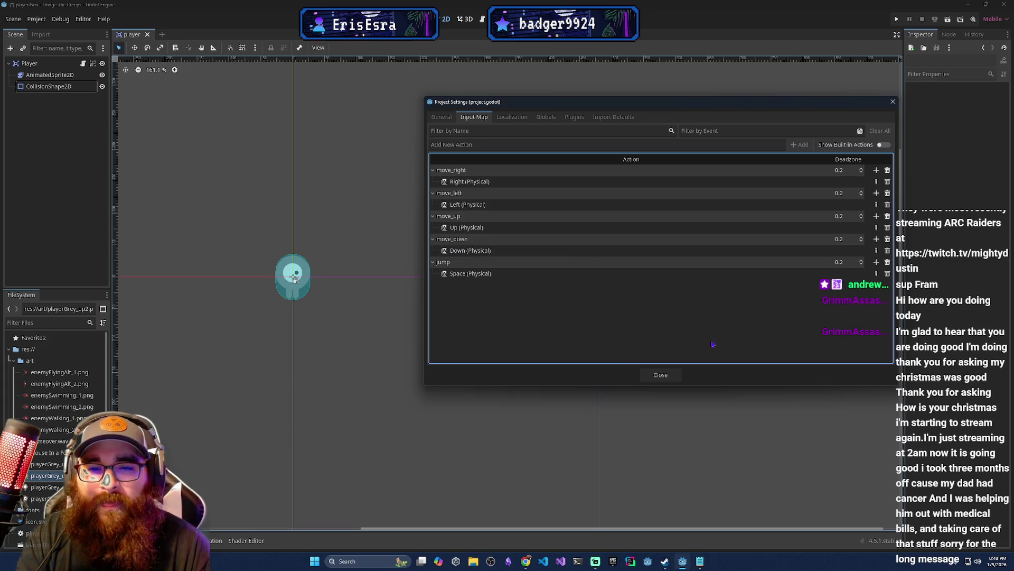
left_click(652, 376)
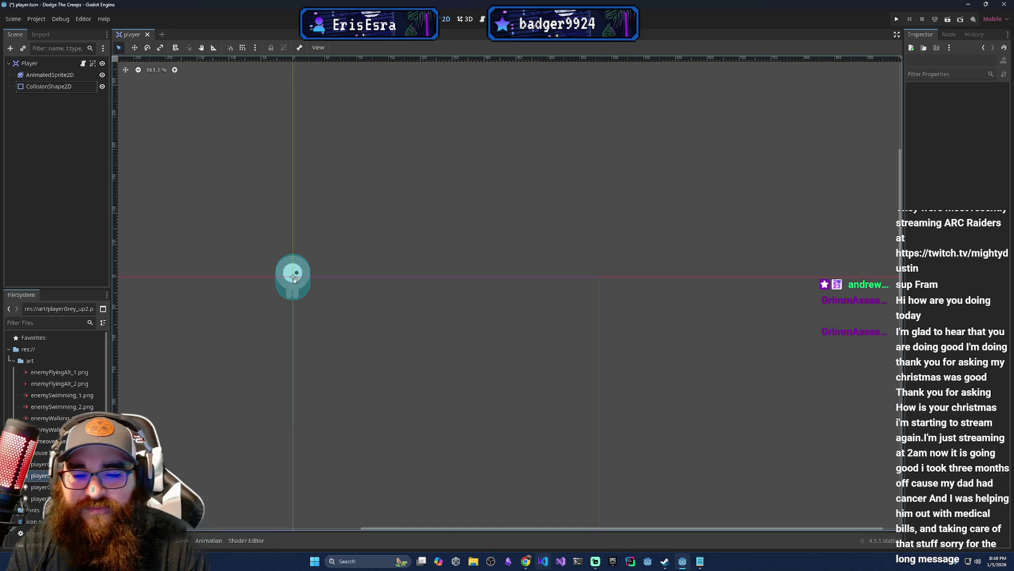
Scroll the docs to the GDScript _process movement code and open player.gd in Godot.
mouse_move(527, 561)
left_click(536, 522)
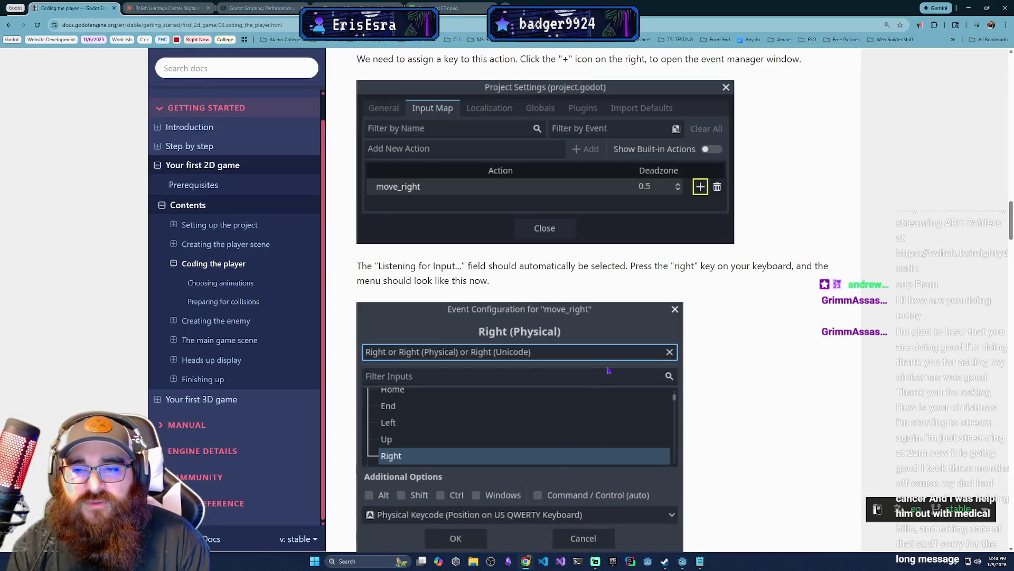
scroll(605, 417, "down", 1)
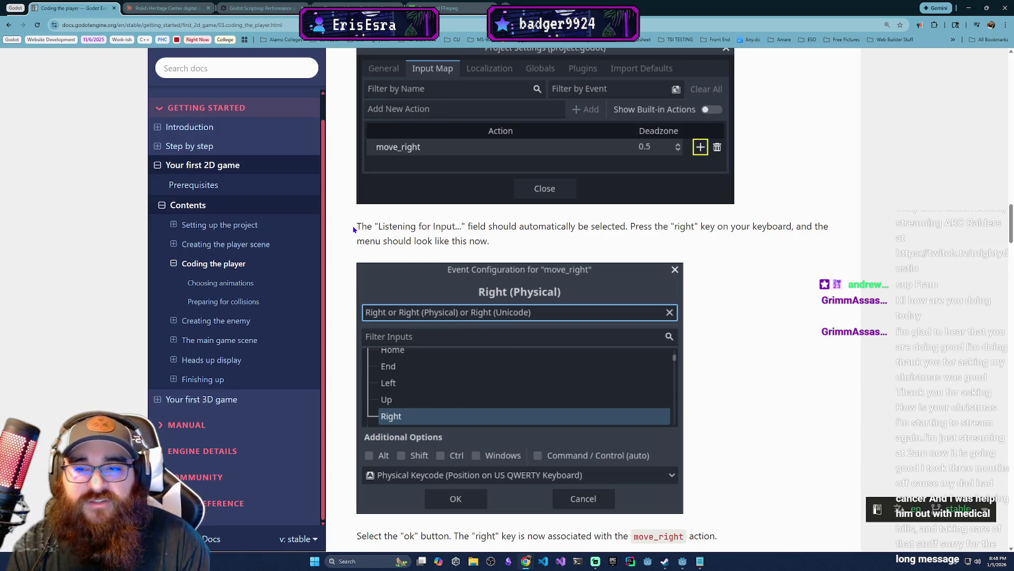
scroll(489, 235, "down", 2)
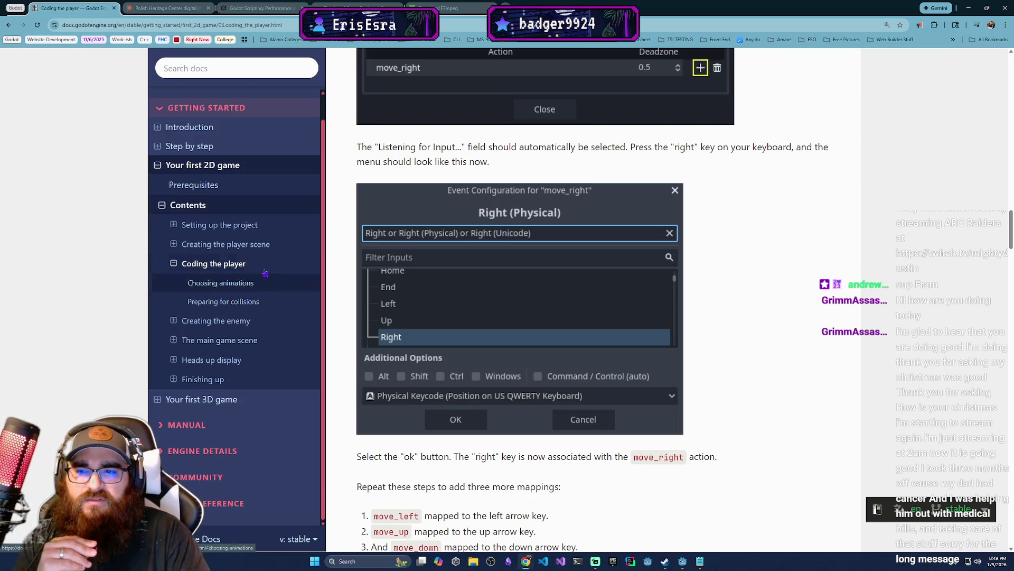
scroll(646, 387, "down", 10)
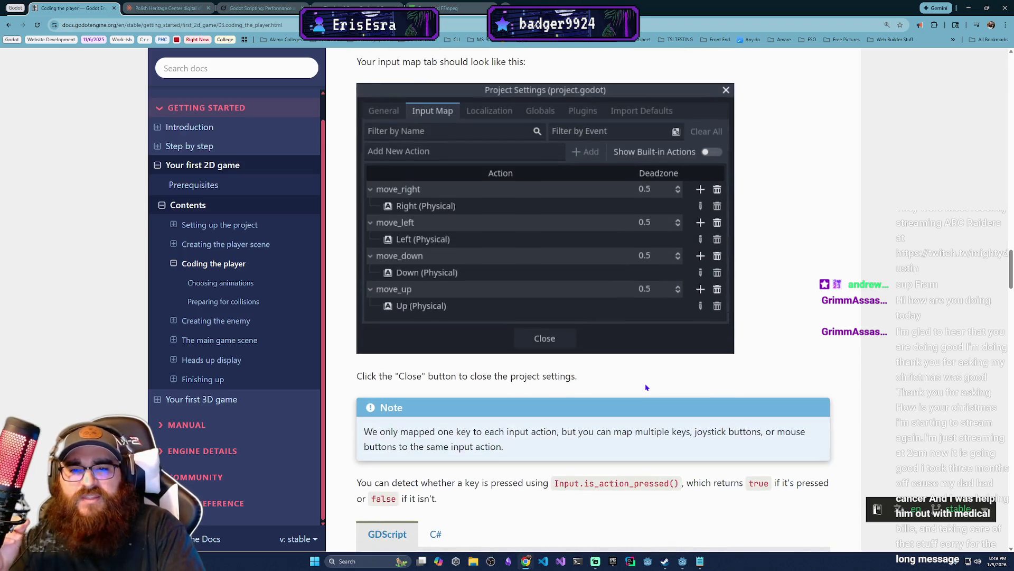
scroll(646, 387, "down", 5)
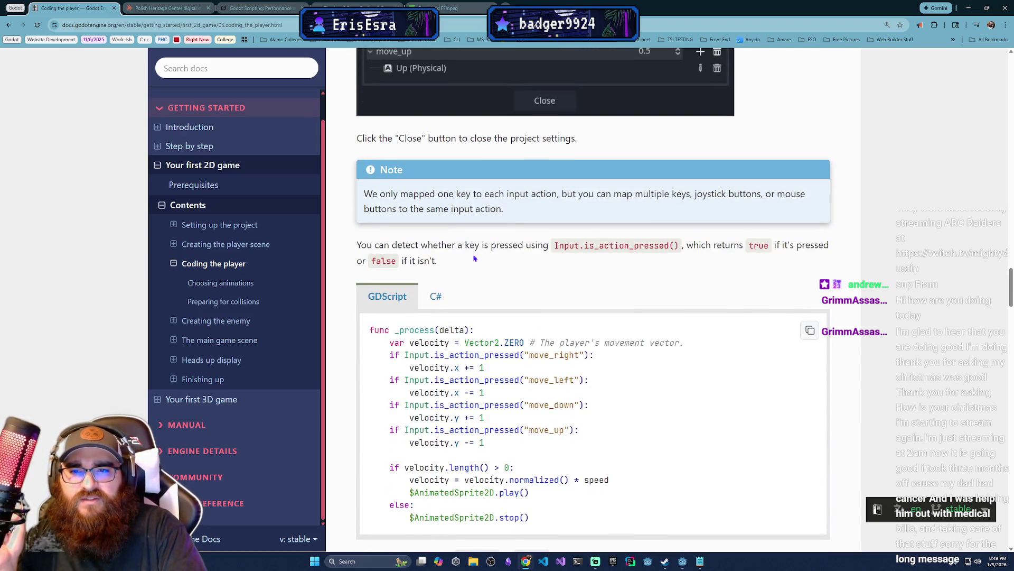
scroll(475, 258, "down", 2)
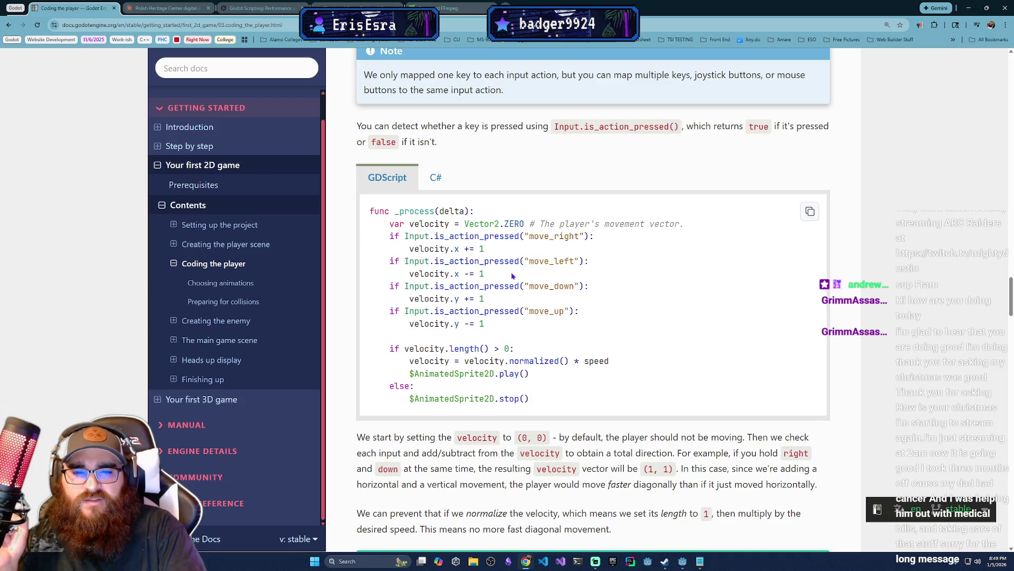
key("alt+Tab")
left_click(481, 16)
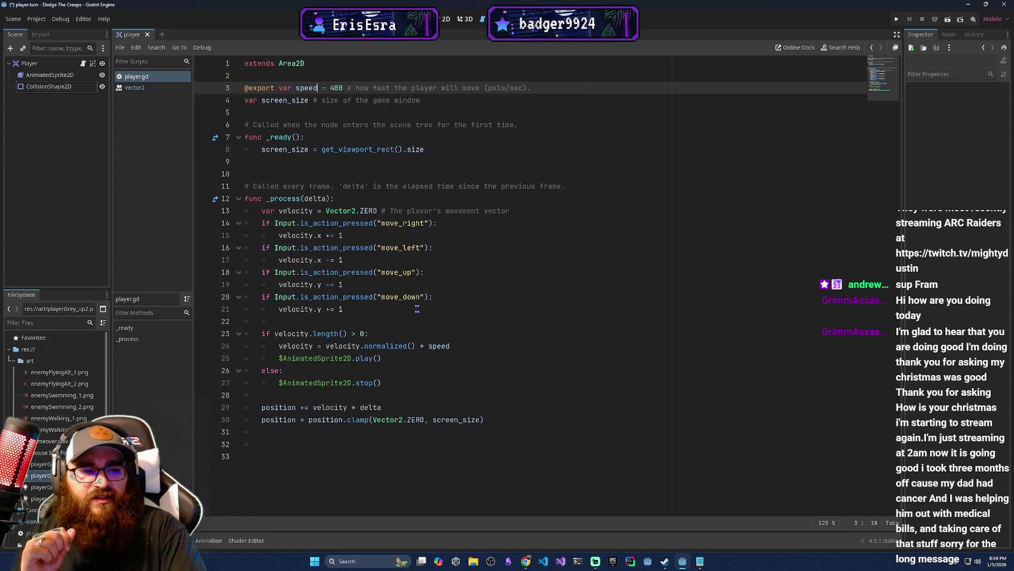
Review player.gd's velocity length check block, lines 22–27, then return to the docs.
mouse_move(233, 78)
left_mouse_down()
mouse_move(515, 186)
mouse_move(556, 421)
left_mouse_up()
left_click(555, 421)
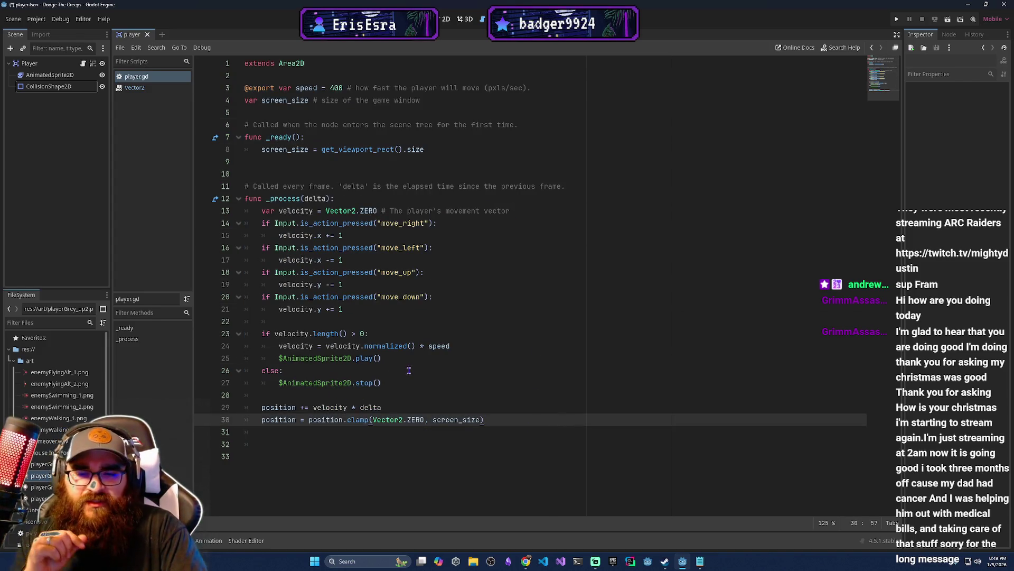
left_click_drag(383, 383, 316, 316)
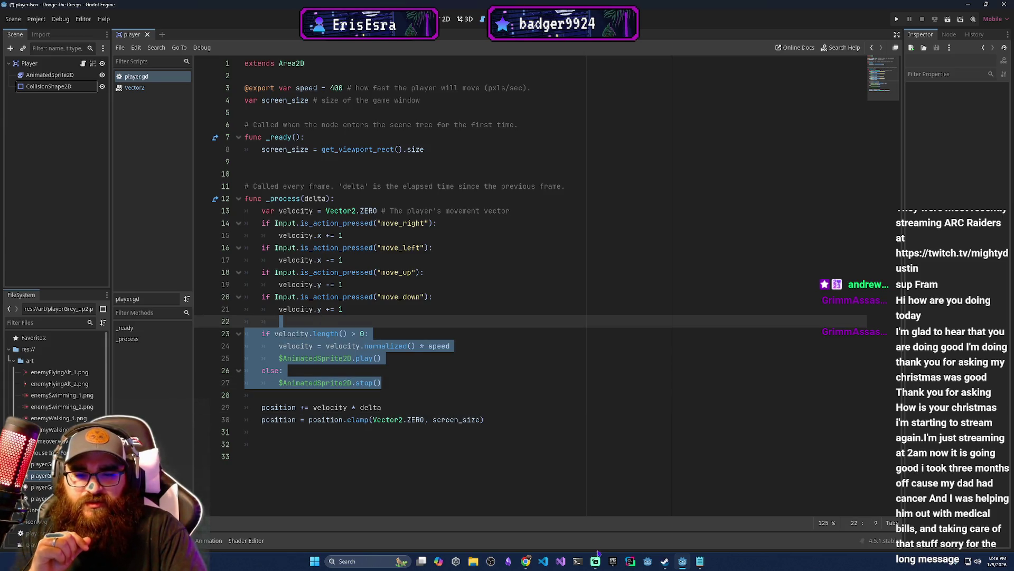
mouse_move(526, 561)
left_click(426, 514)
Read the docs' _process code and Tip boxes on normalizing velocity and the $ get_node shorthand.
scroll(441, 455, "down", 5)
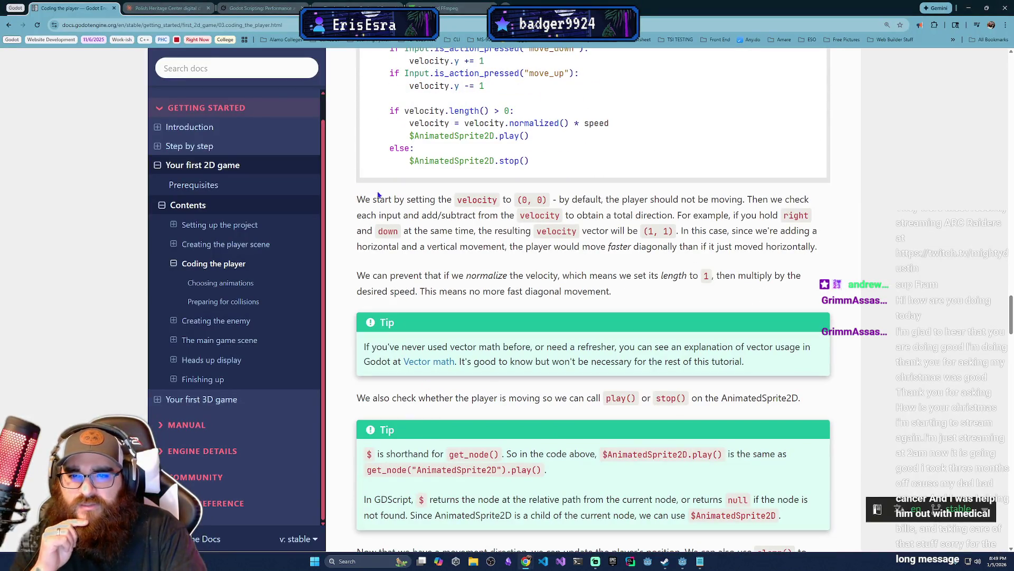
scroll(532, 214, "up", 3)
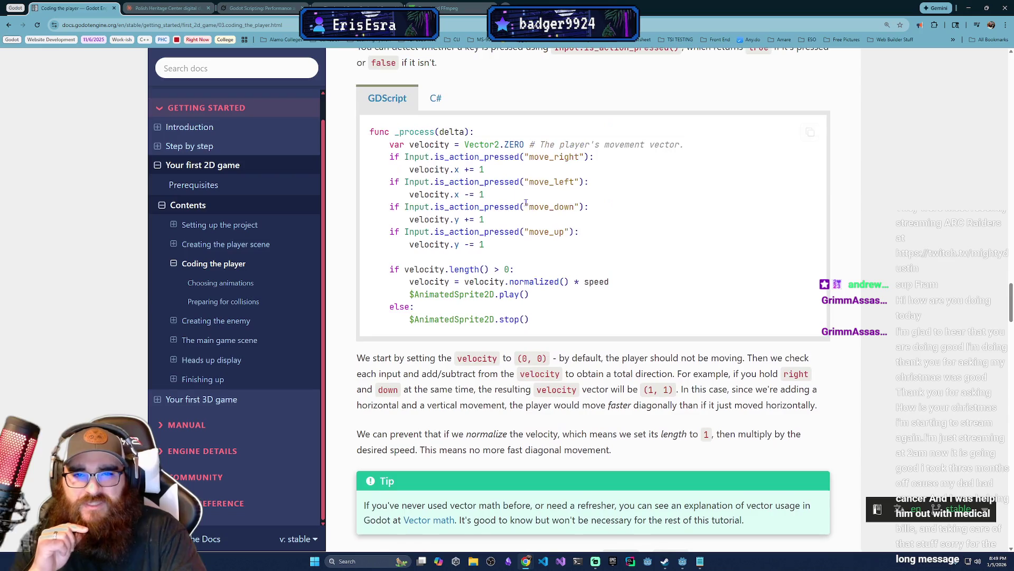
left_click_drag(499, 144, 526, 145)
left_click(525, 146)
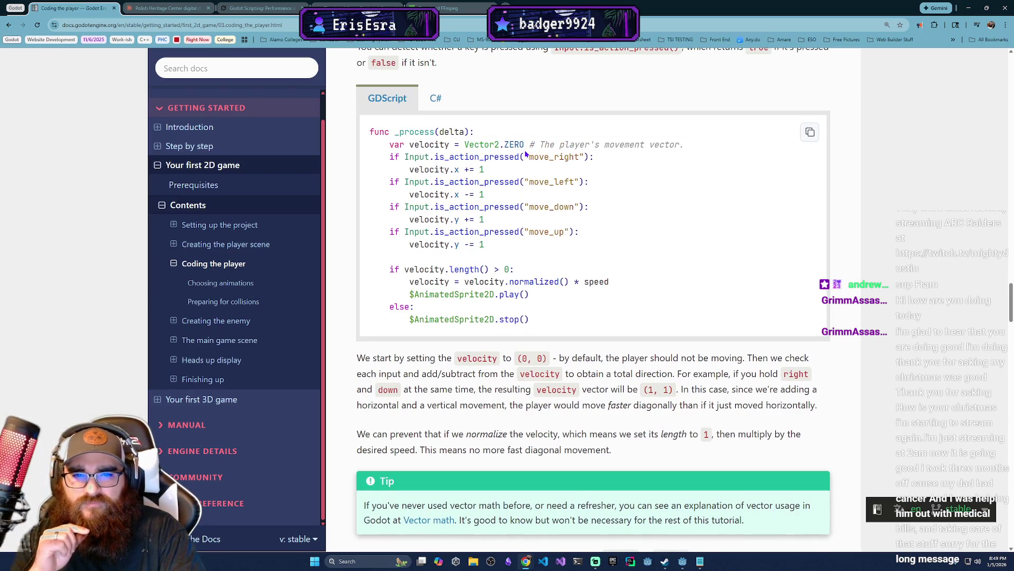
scroll(499, 404, "down", 5)
scroll(499, 404, "up", 2)
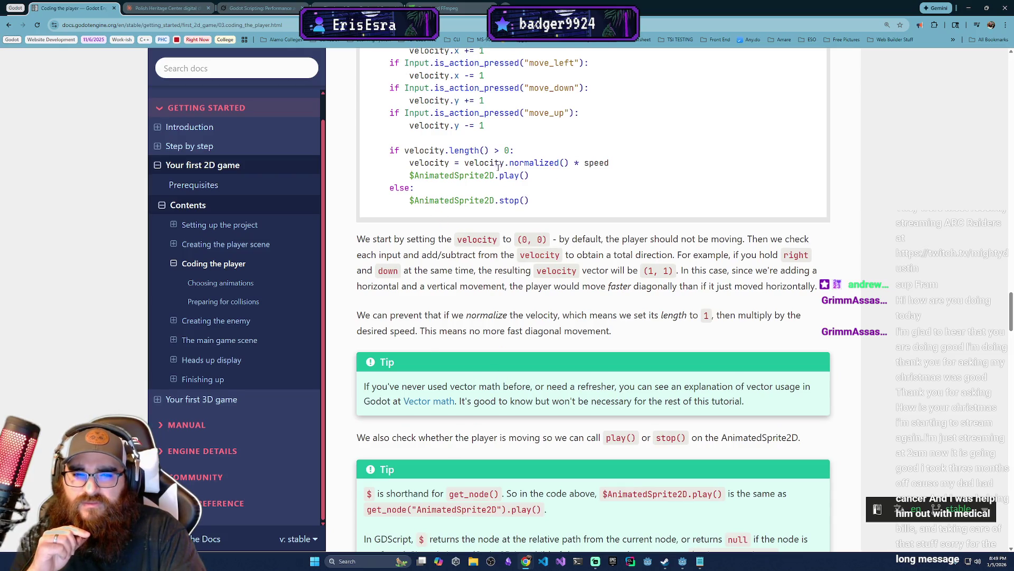
scroll(432, 352, "down", 2)
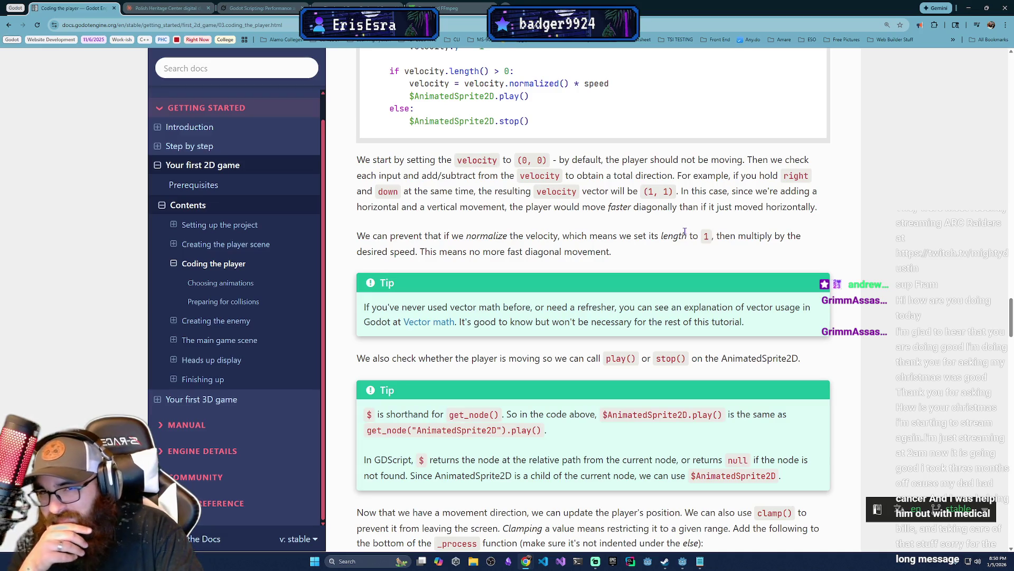
scroll(684, 233, "up", 2)
scroll(596, 384, "up", 2)
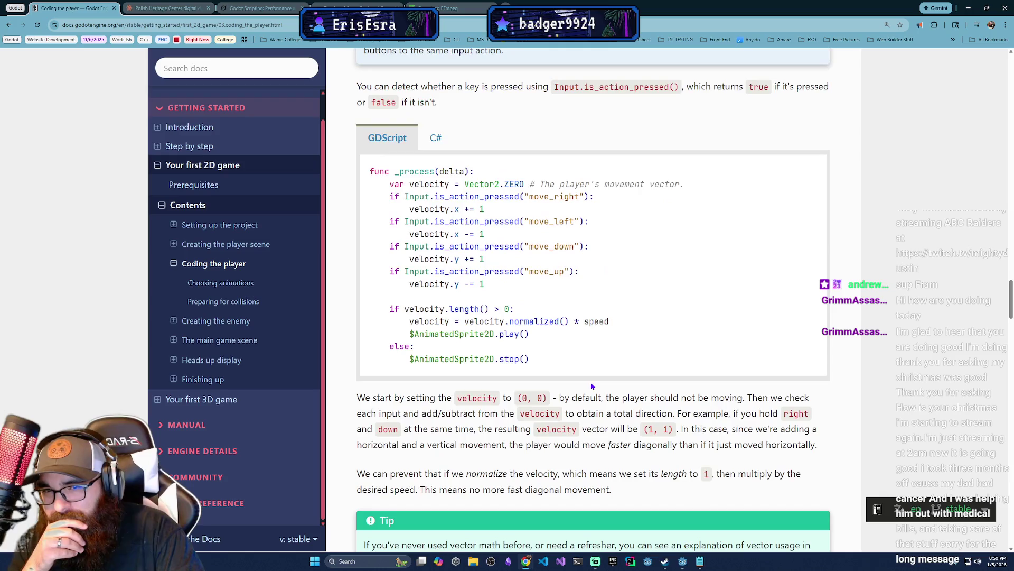
scroll(586, 382, "down", 2)
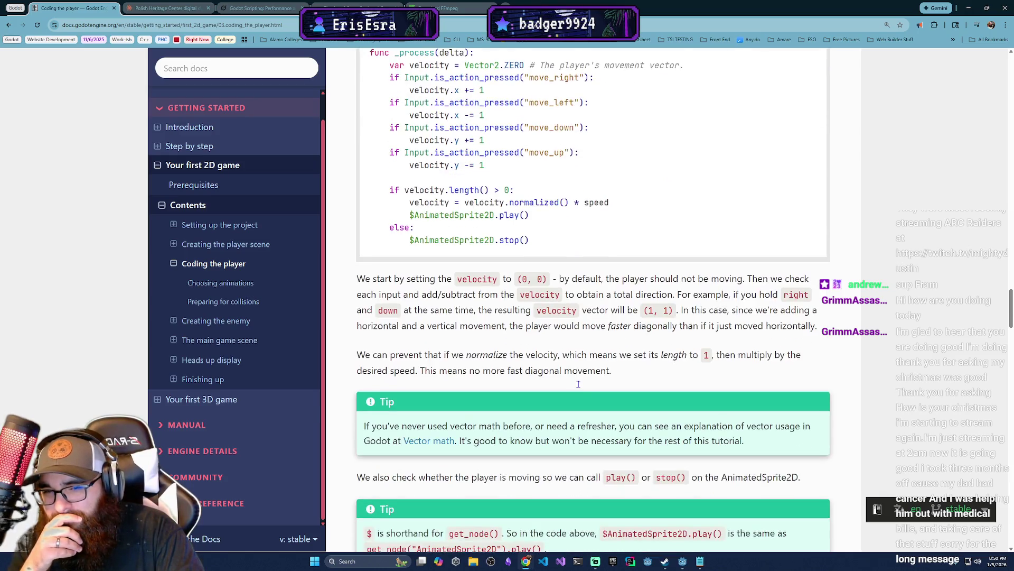
scroll(575, 389, "down", 1)
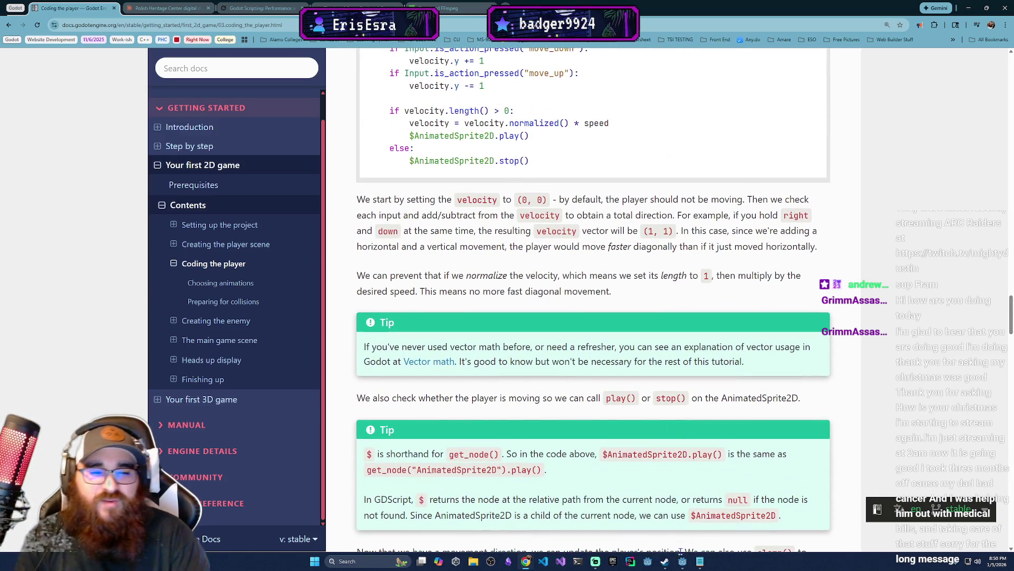
Return to player.gd in Godot and place the caret around lines 24–26 to compare with the docs.
left_click(682, 561)
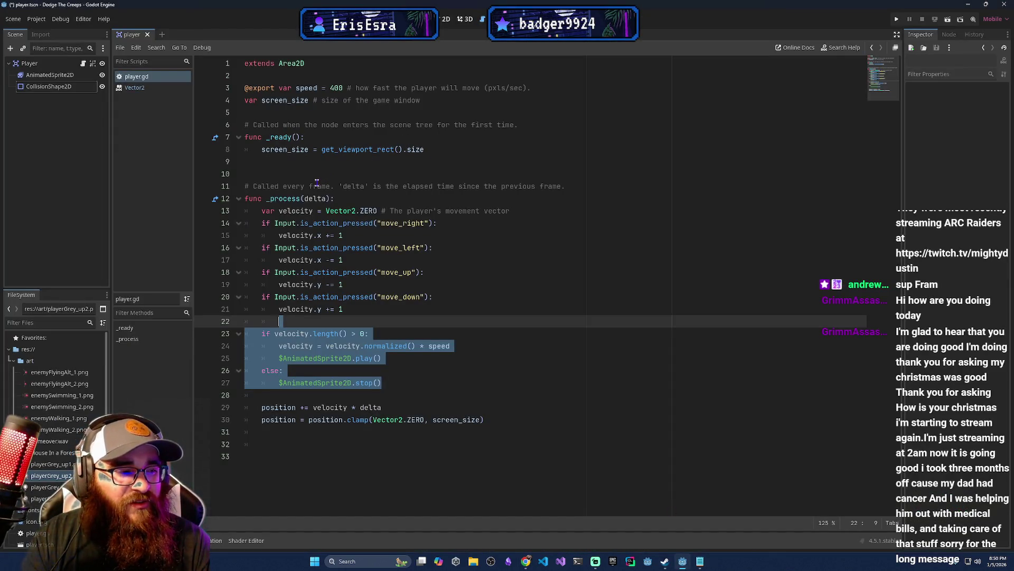
left_click(446, 346)
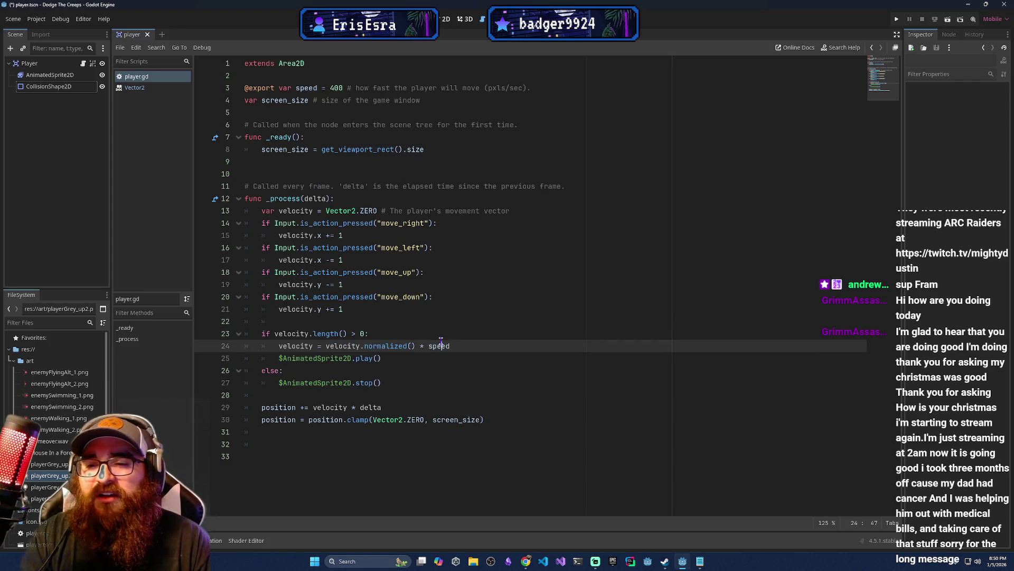
left_click(433, 372)
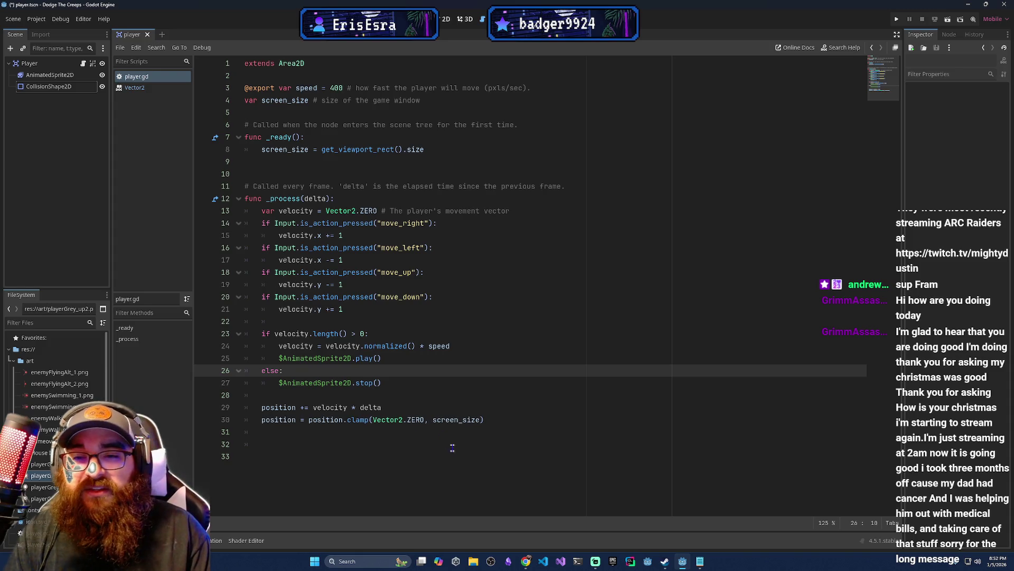
mouse_move(525, 561)
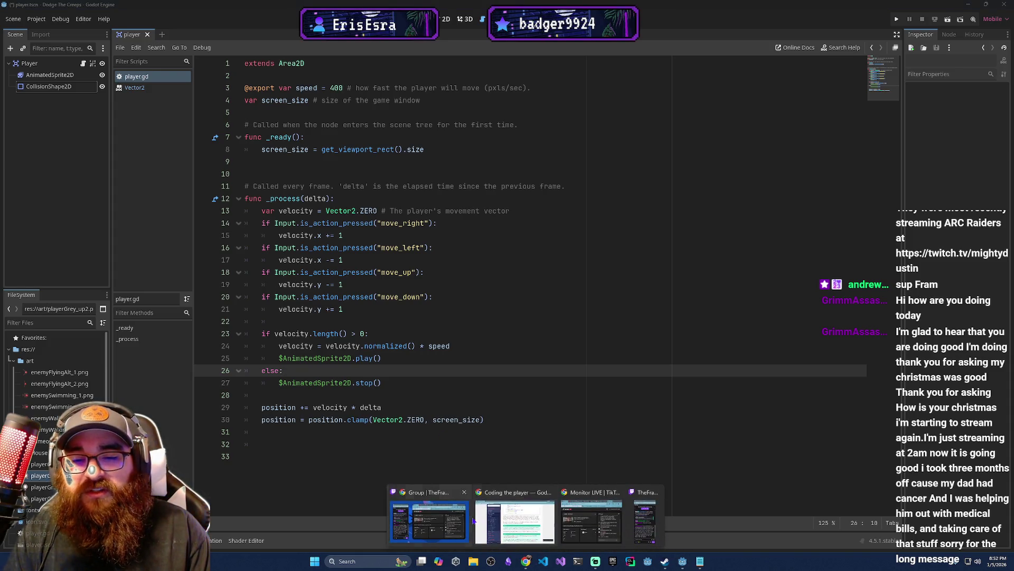
left_click(444, 523)
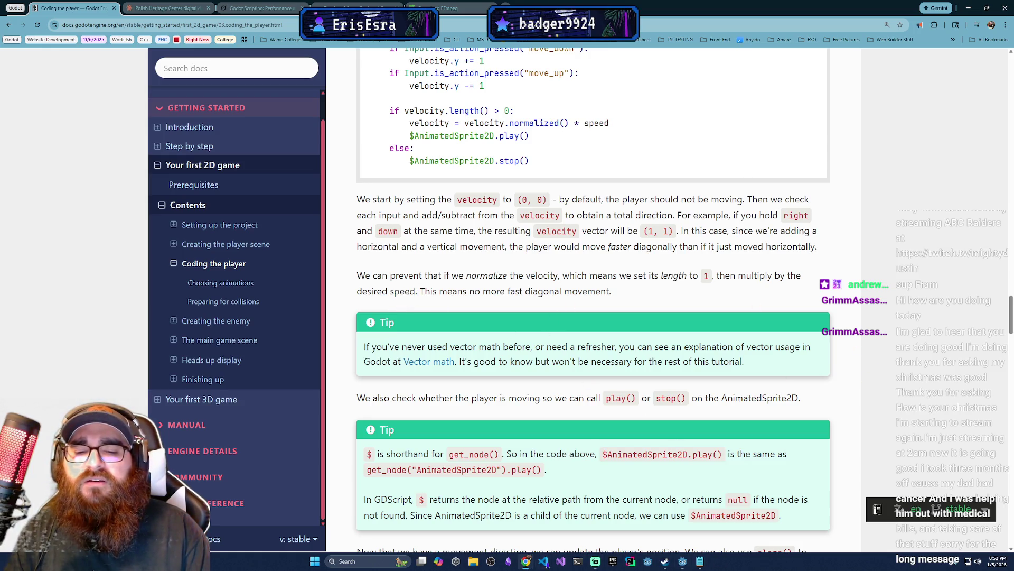
left_click(682, 562)
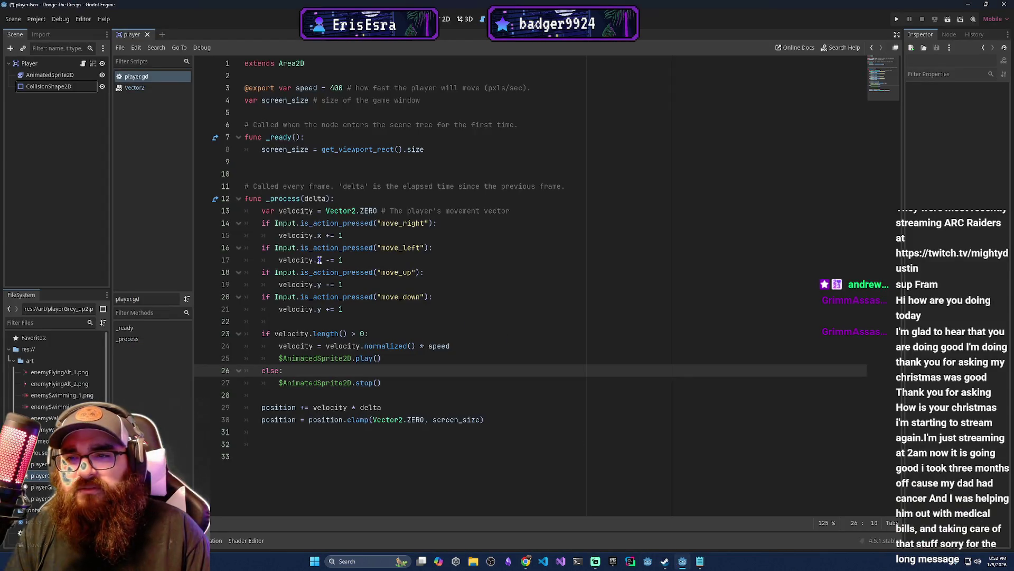
triple_click(265, 224)
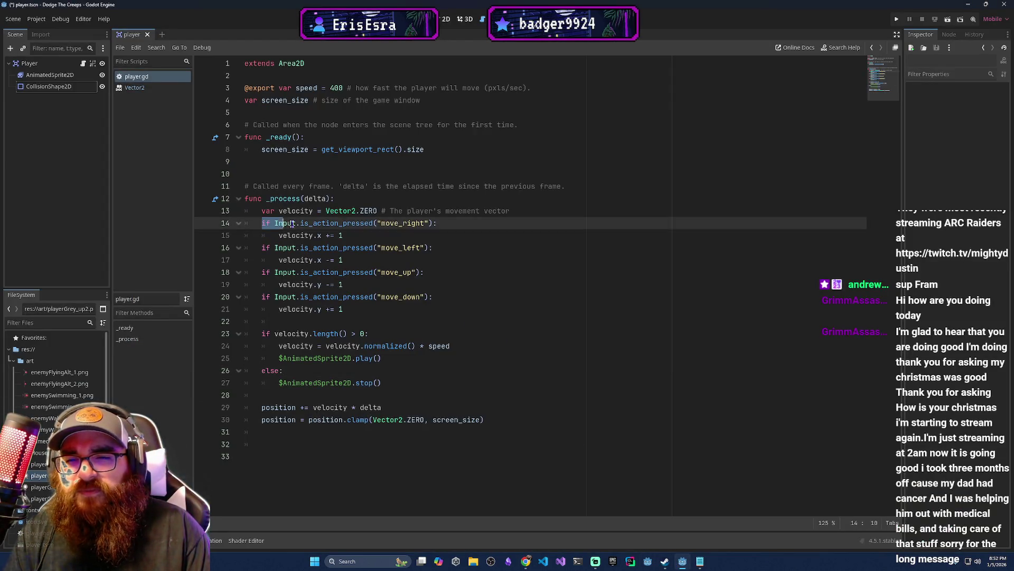
left_click(491, 272)
mouse_move(464, 316)
left_mouse_down()
mouse_move(323, 211)
mouse_move(245, 198)
left_mouse_up()
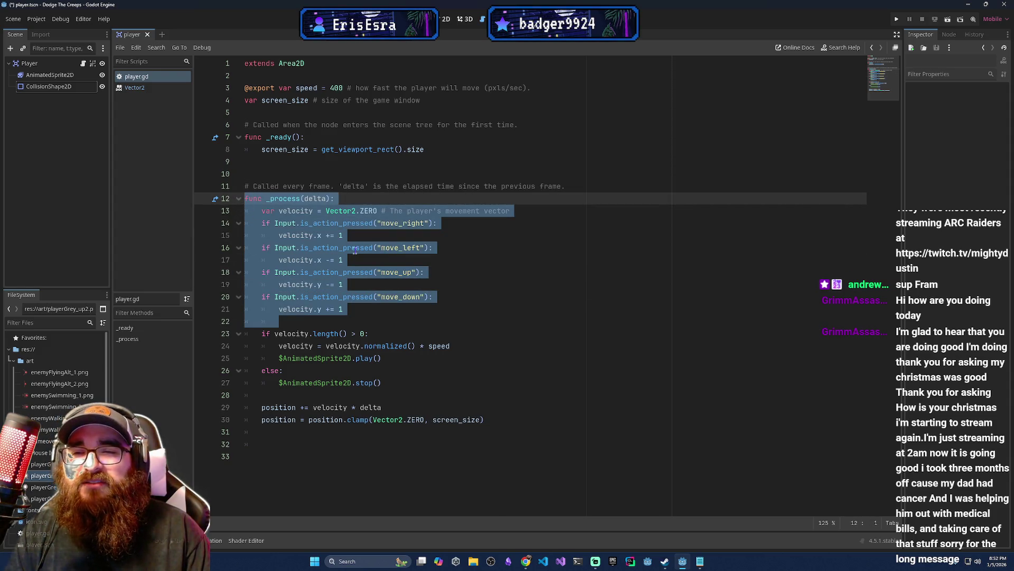
left_click(361, 248)
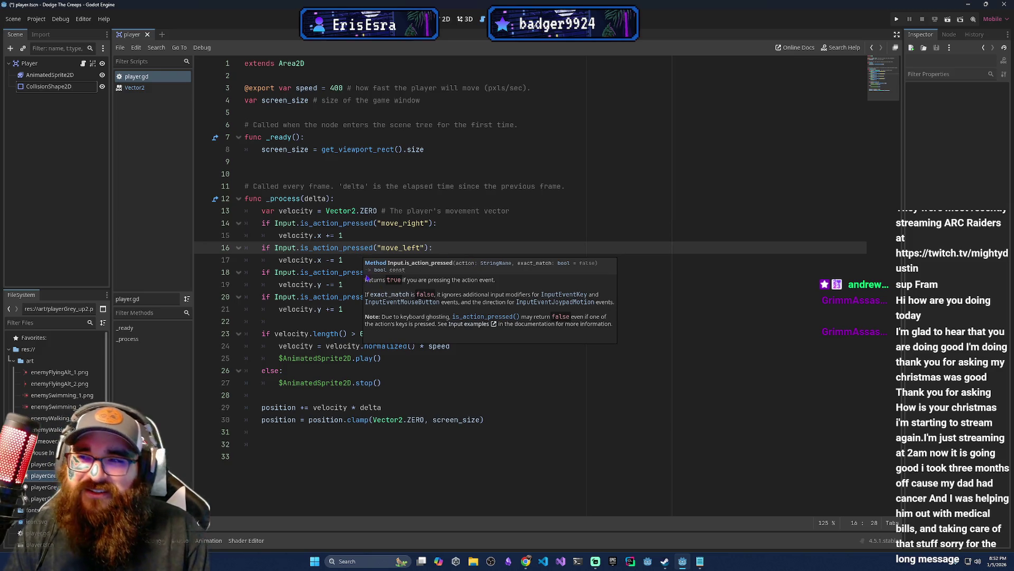
key("alt+Tab")
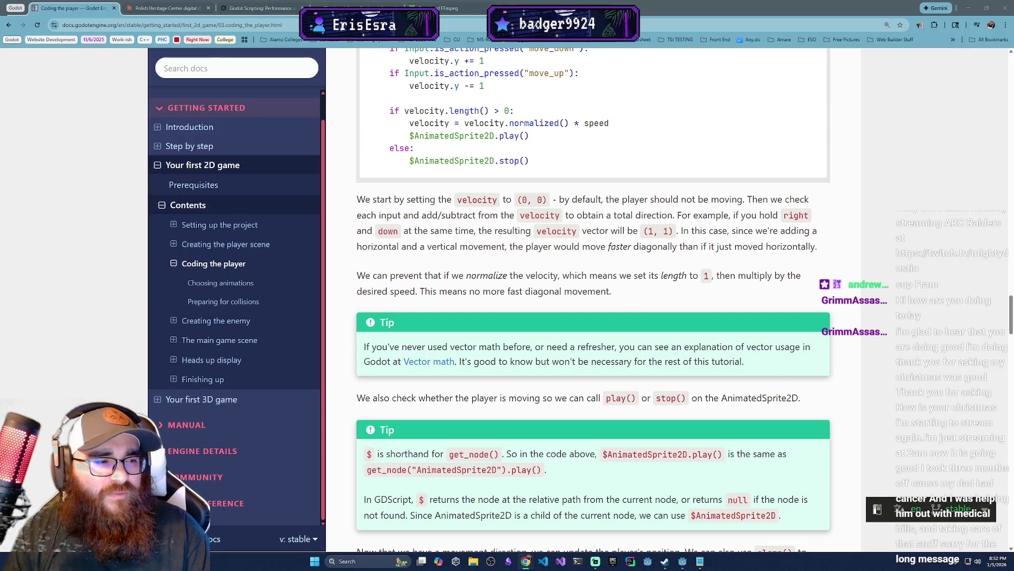
Open the Tip's Vector math link in a new tab and switch to it.
scroll(677, 509, "down", 3)
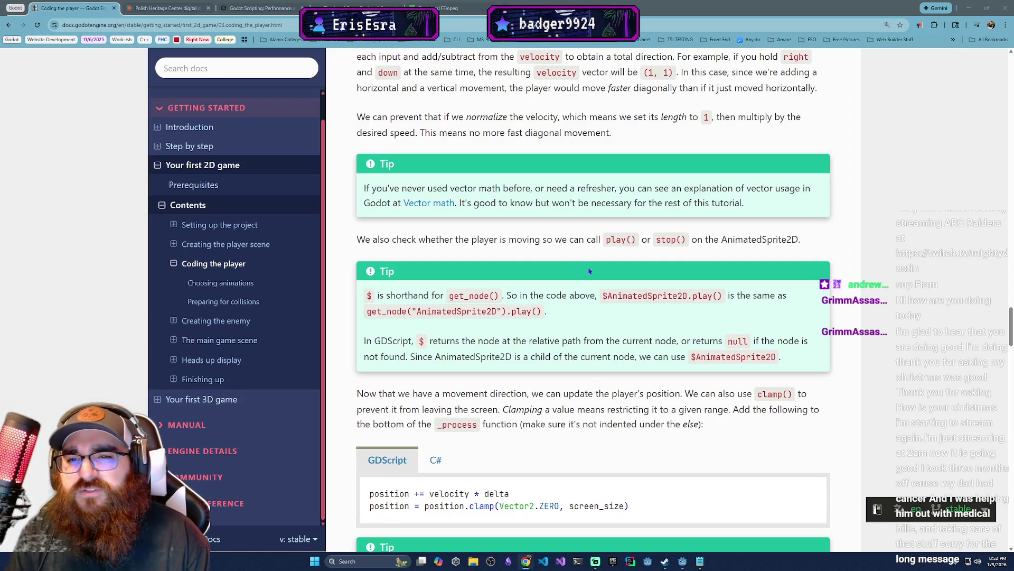
middle_click(435, 203)
left_click(181, 7)
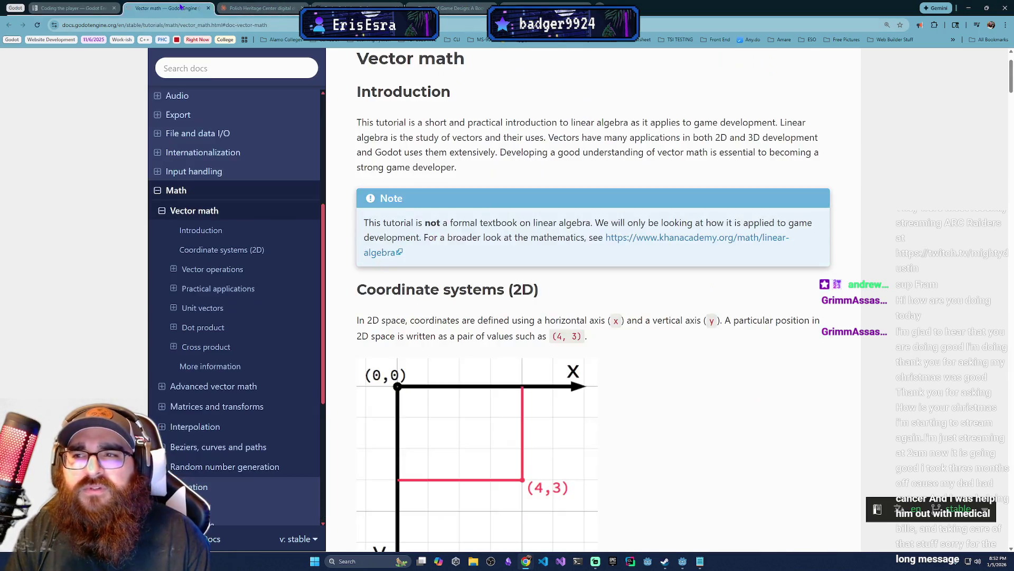
Scroll the Vector math page past vector addition and scalar multiplication to Practical applications: Movement.
scroll(490, 384, "down", 1)
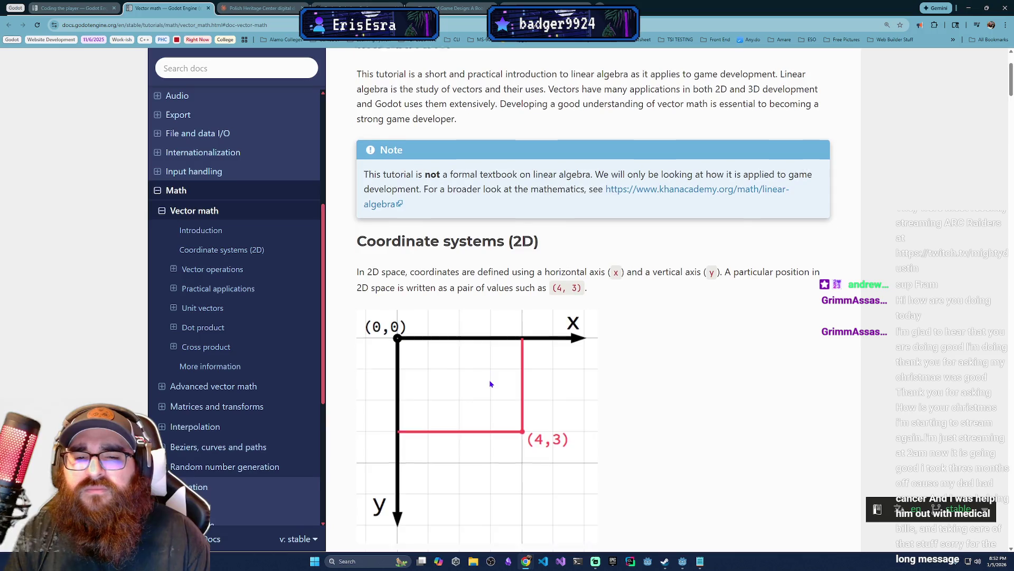
scroll(490, 384, "down", 1)
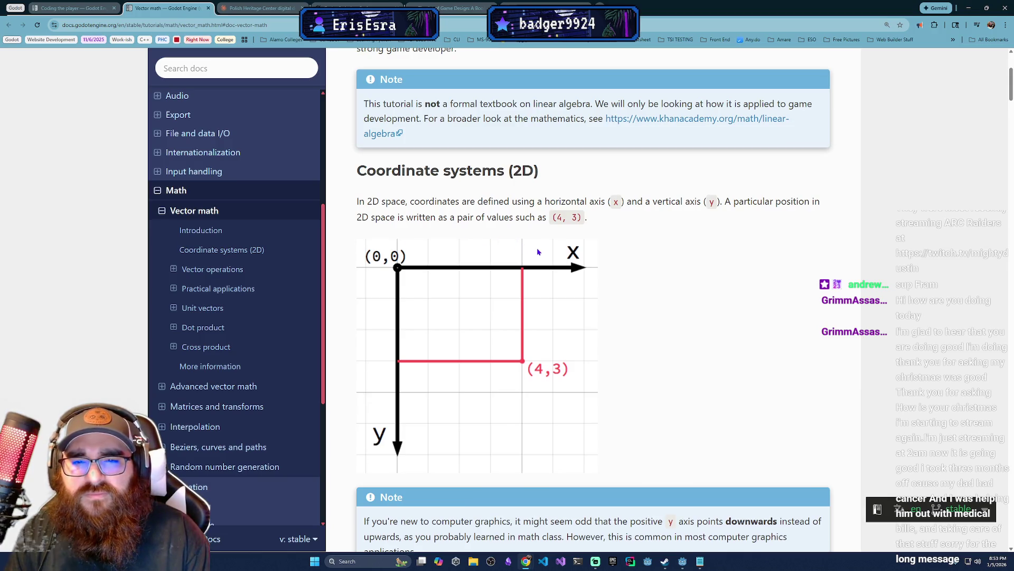
scroll(538, 252, "down", 5)
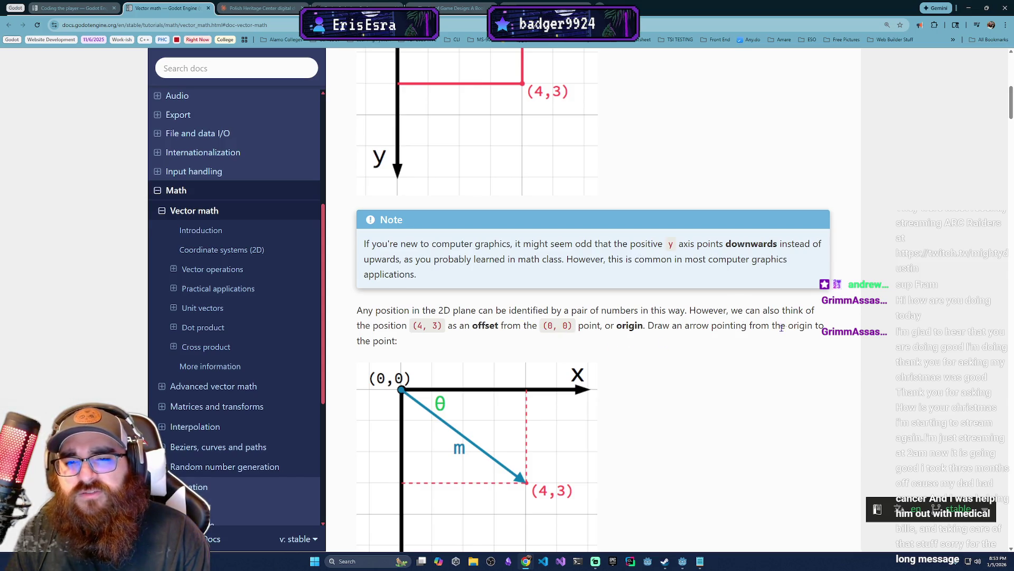
scroll(546, 351, "down", 8)
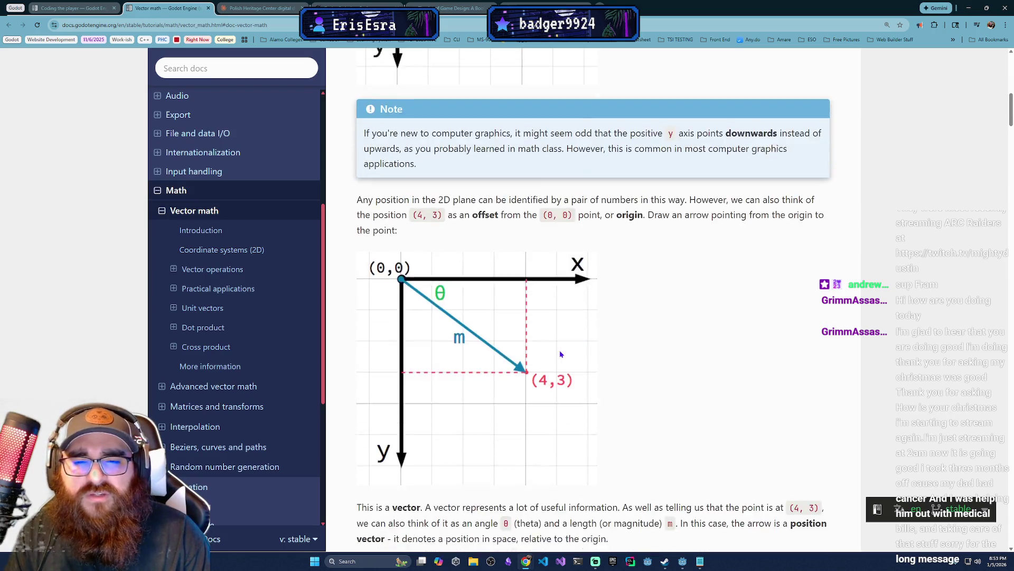
scroll(549, 354, "down", 2)
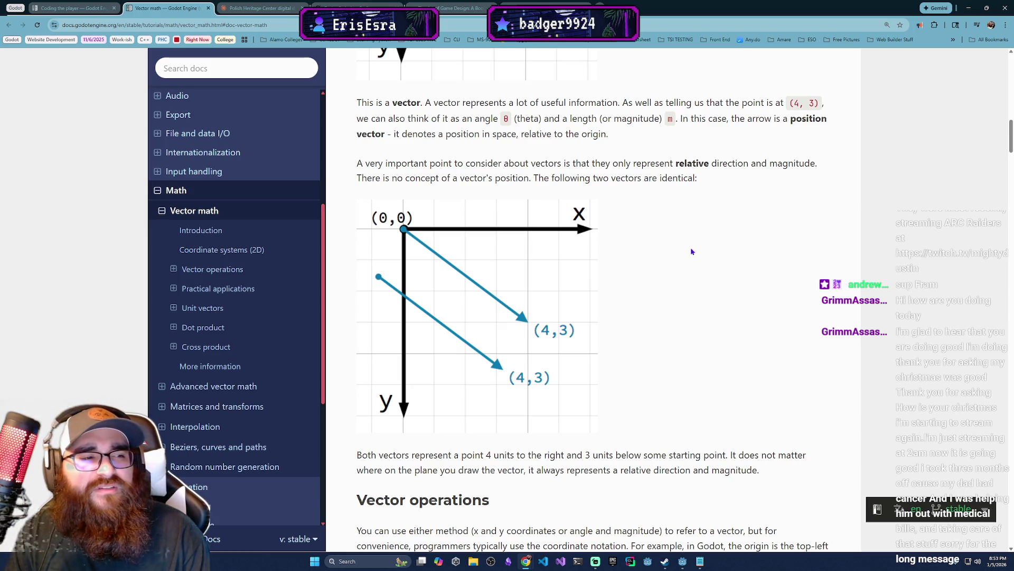
scroll(538, 365, "down", 4)
scroll(538, 365, "down", 2)
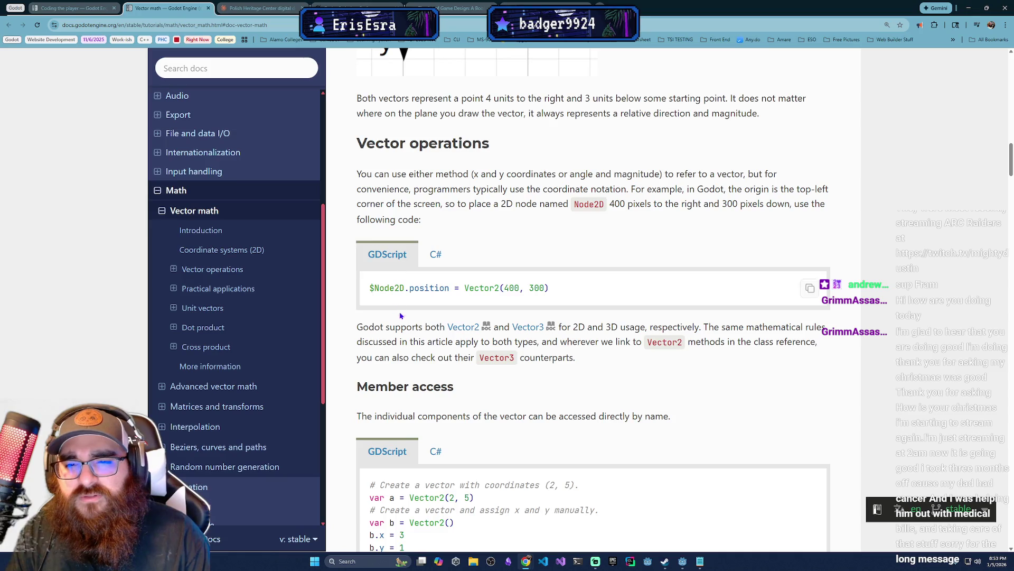
scroll(412, 360, "down", 2)
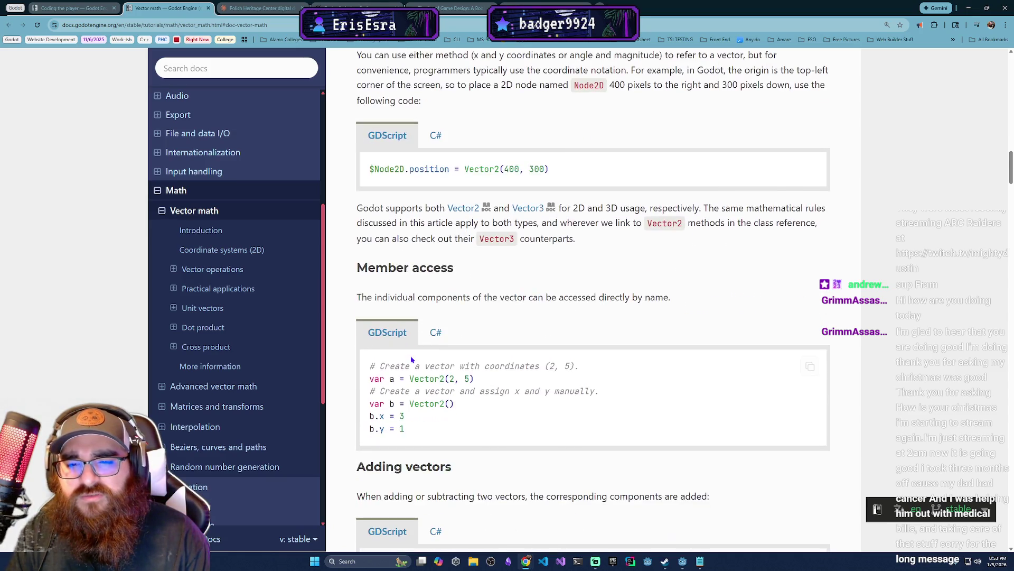
scroll(460, 393, "down", 5)
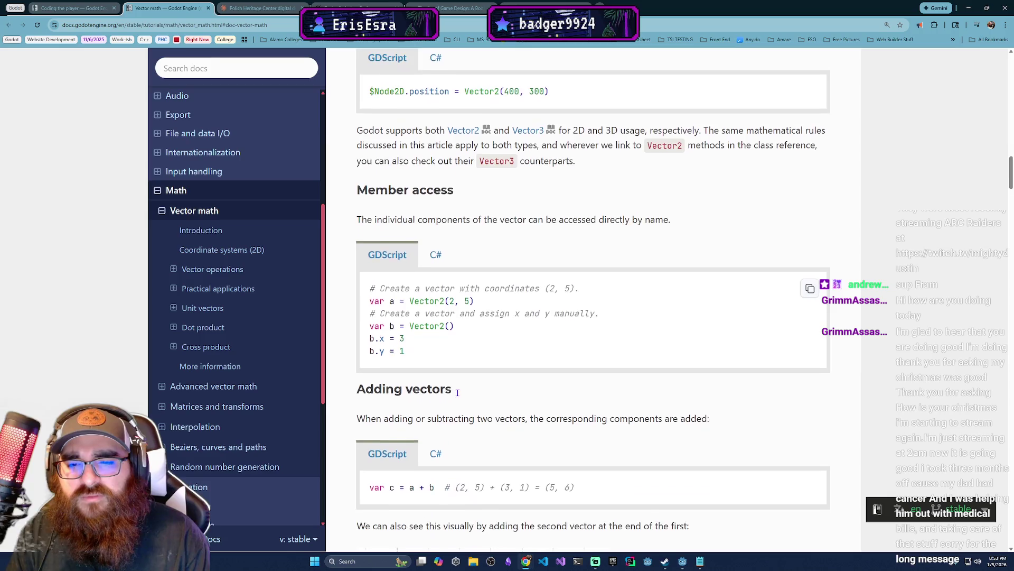
scroll(459, 396, "down", 8)
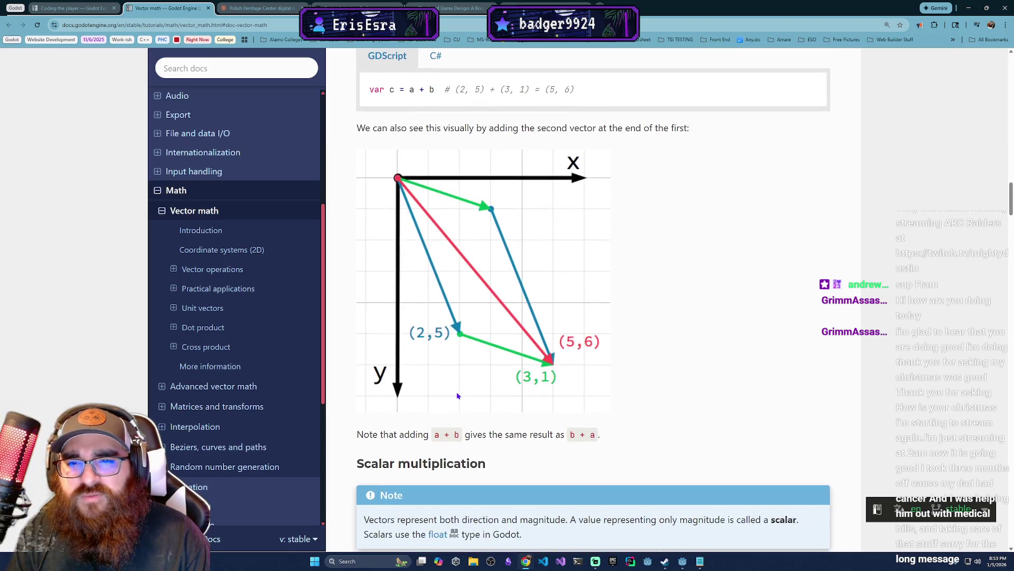
scroll(457, 390, "down", 2)
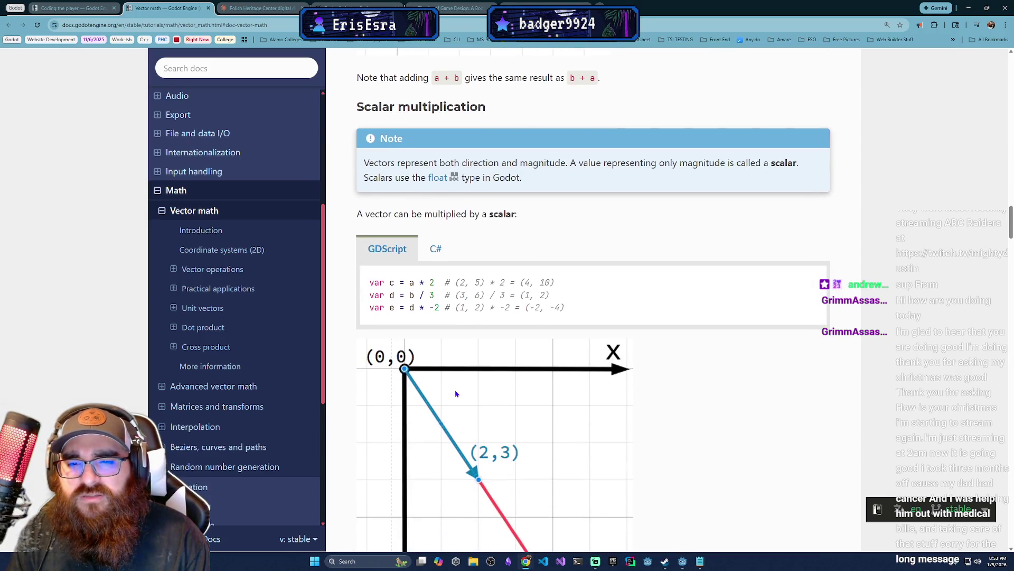
scroll(389, 361, "down", 5)
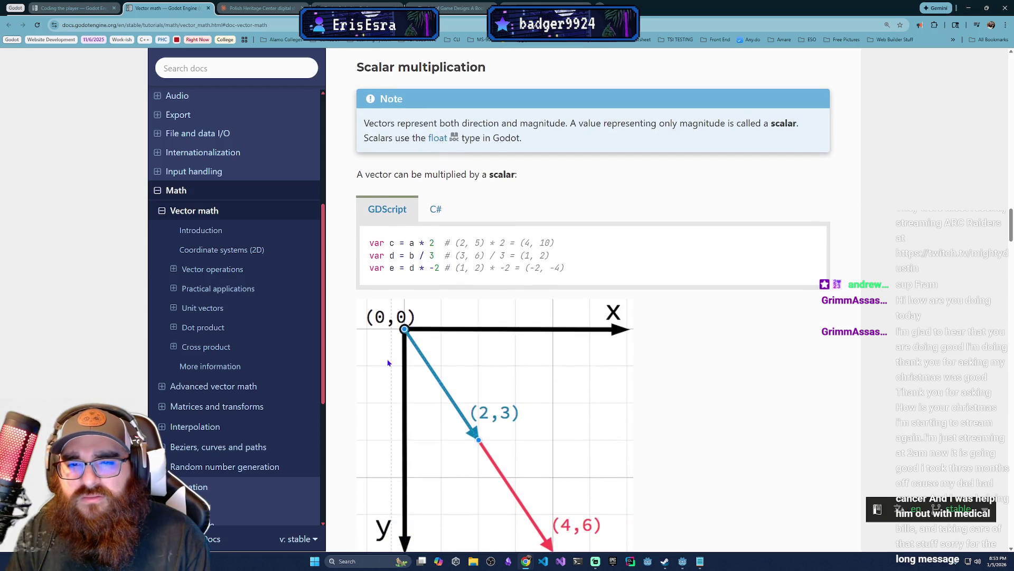
scroll(389, 360, "down", 8)
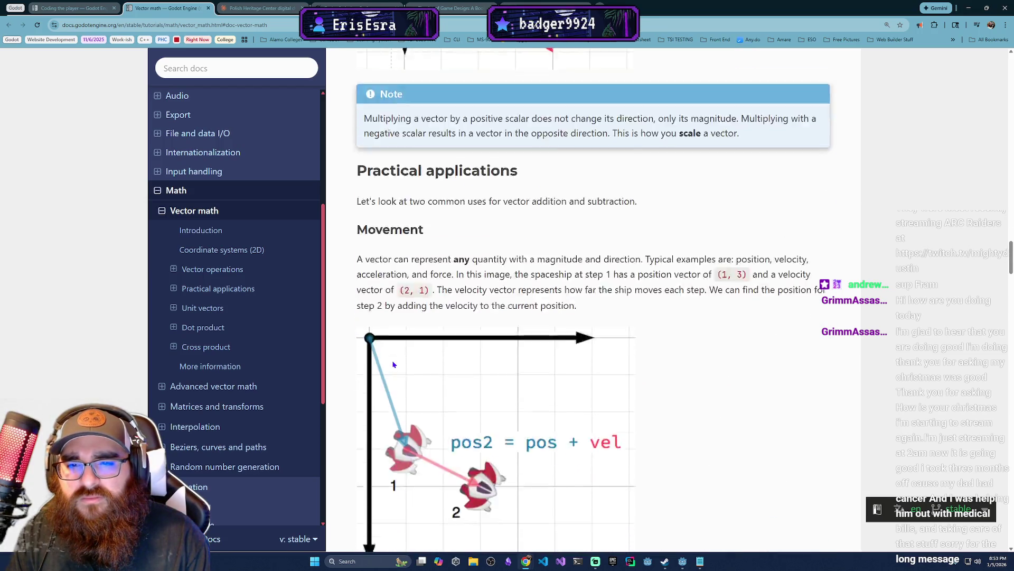
Read the Unit vectors and Normalization sections, then return to the Coding the player tab.
scroll(394, 364, "down", 9)
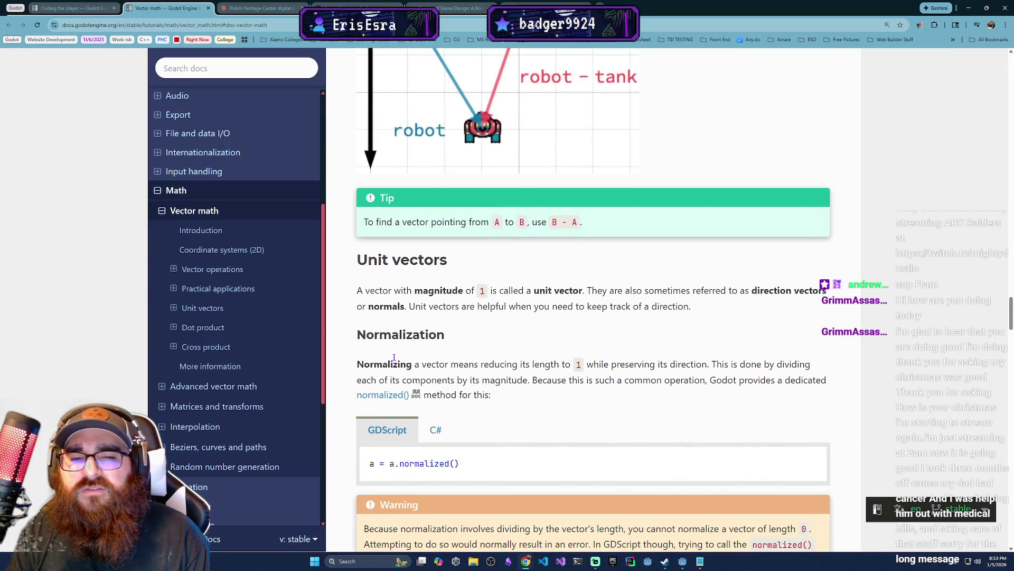
scroll(393, 357, "down", 6)
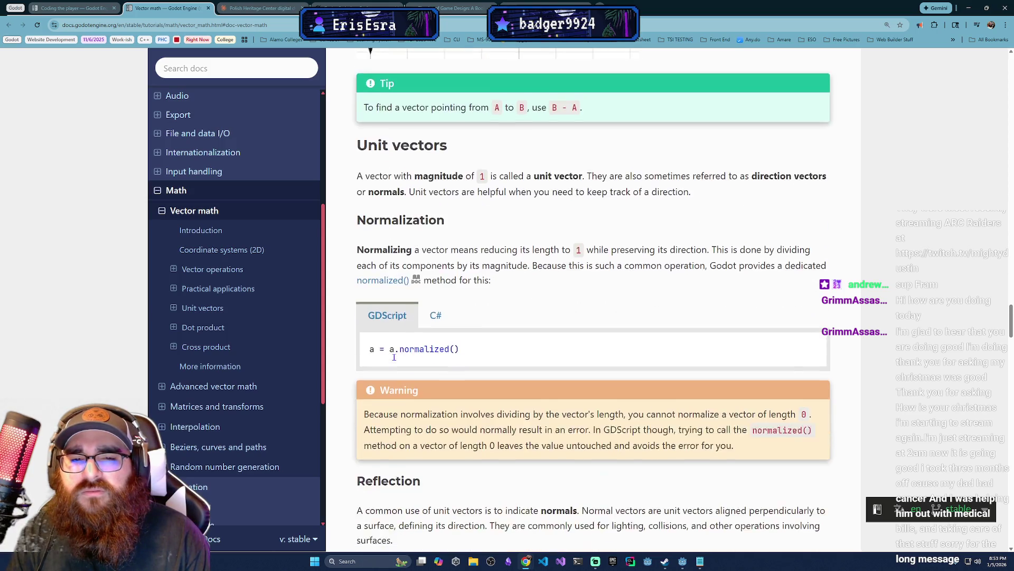
scroll(394, 357, "down", 3)
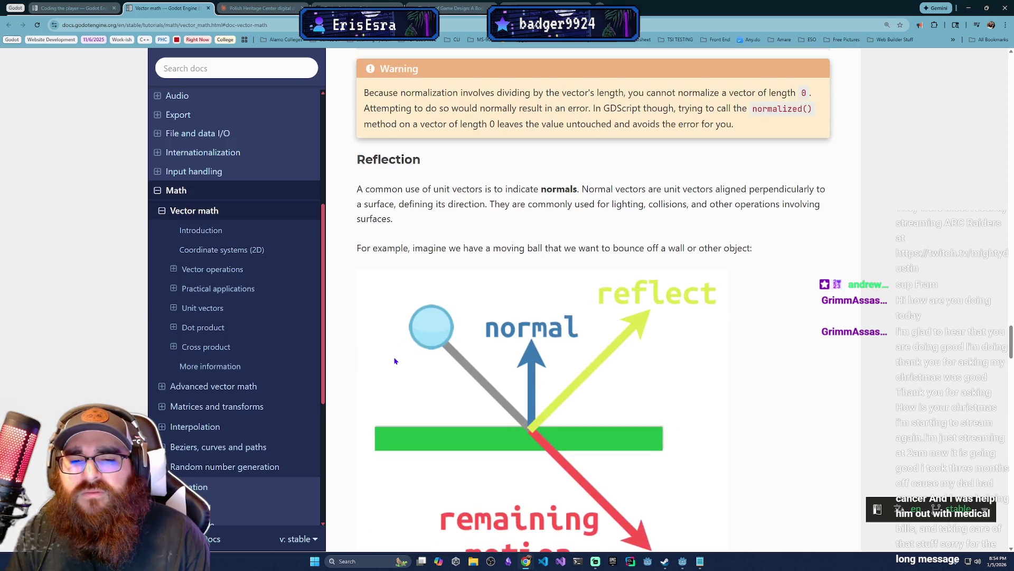
scroll(393, 358, "up", 7)
scroll(389, 337, "up", 3)
scroll(389, 337, "down", 6)
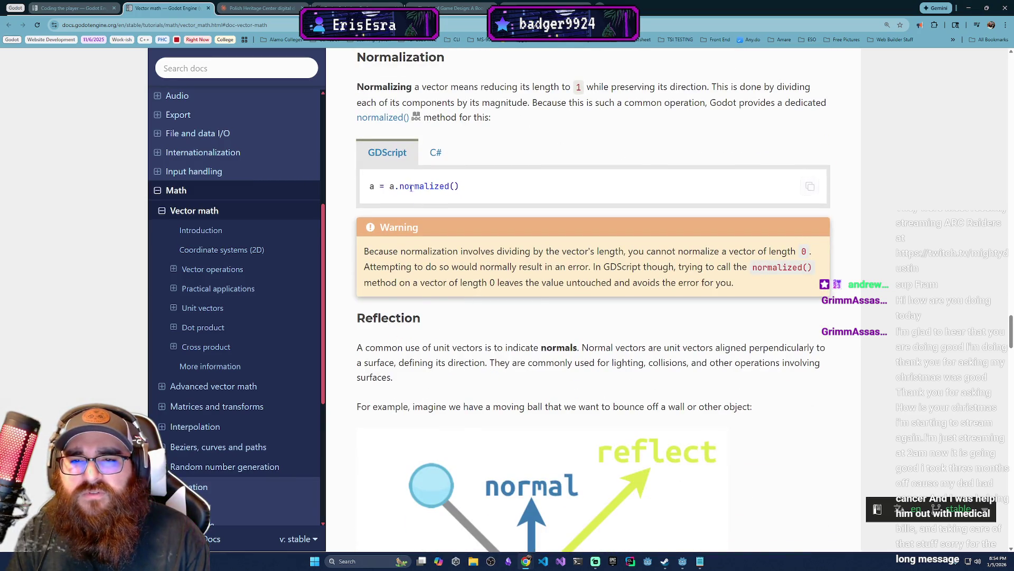
scroll(414, 303, "up", 2)
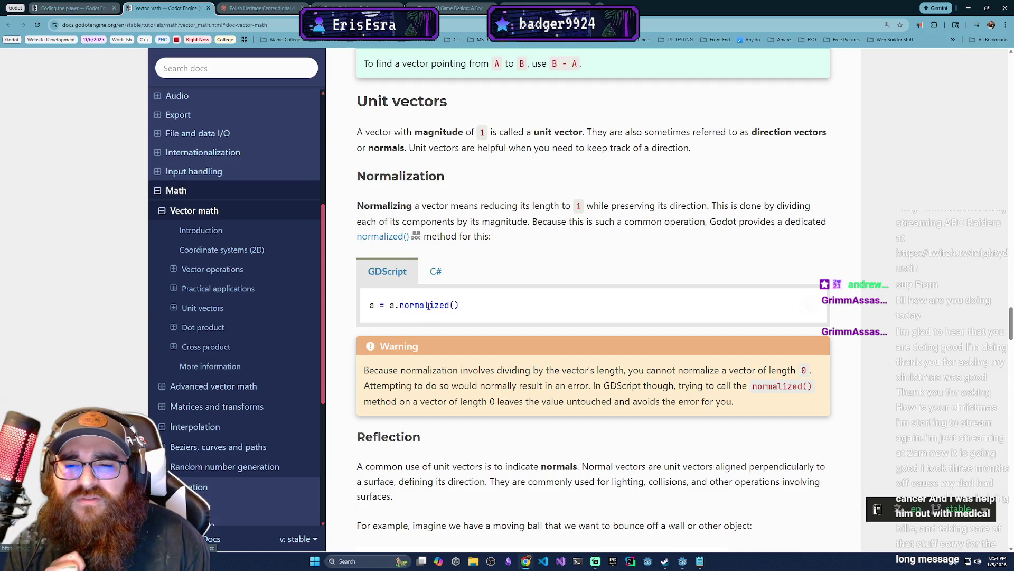
scroll(403, 379, "down", 2)
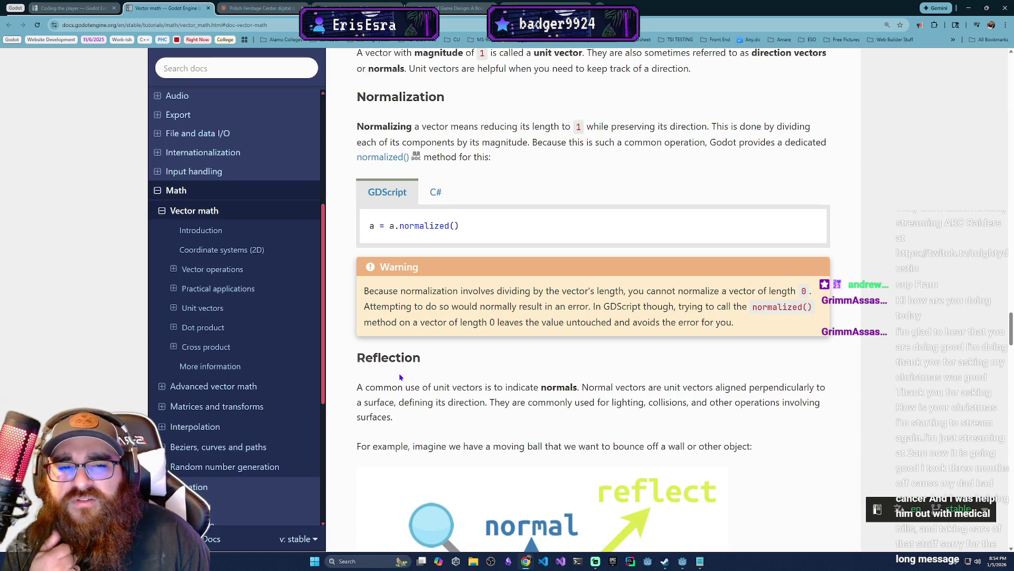
scroll(641, 368, "up", 3)
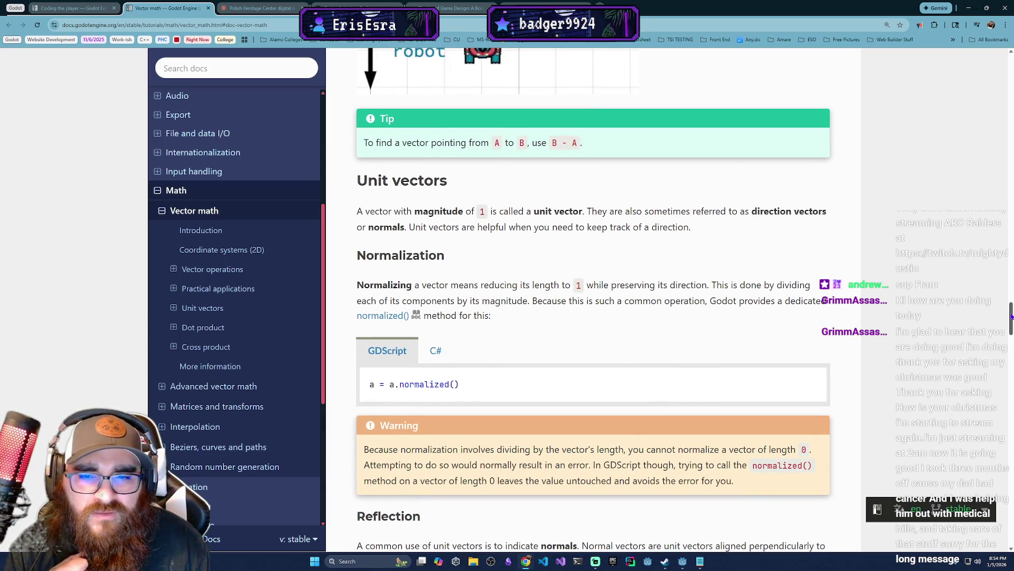
mouse_move(1011, 316)
left_mouse_down()
mouse_move(1009, 293)
mouse_move(992, 305)
mouse_move(1004, 127)
mouse_move(987, 66)
mouse_move(993, 417)
mouse_move(993, 335)
left_mouse_up()
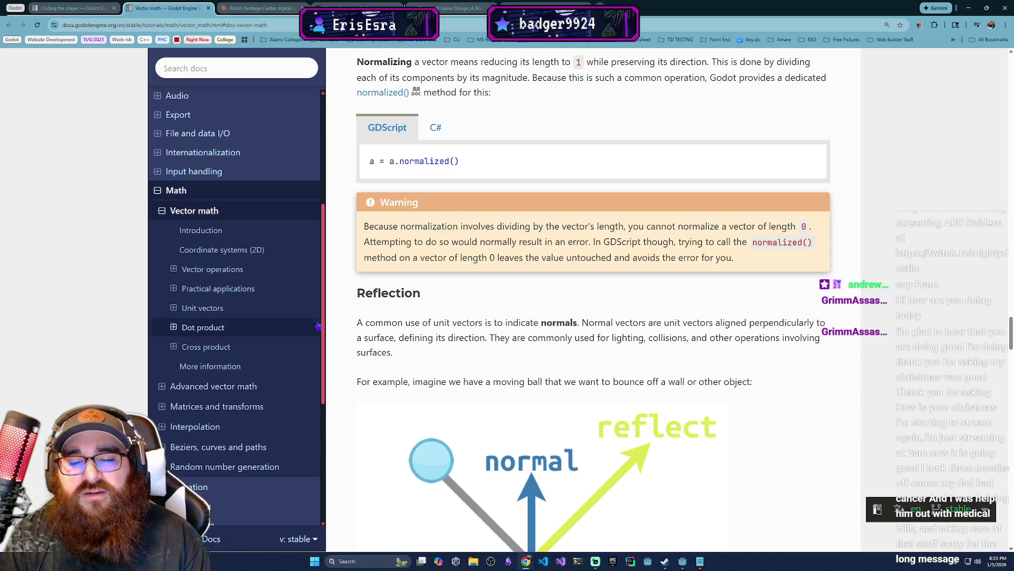
key("ctrl+shift+Tab")
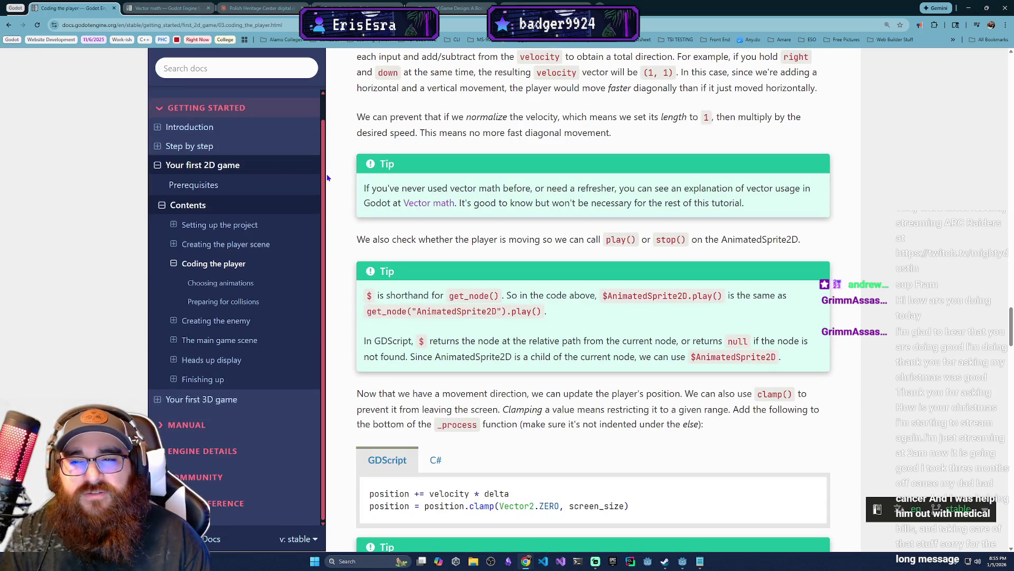
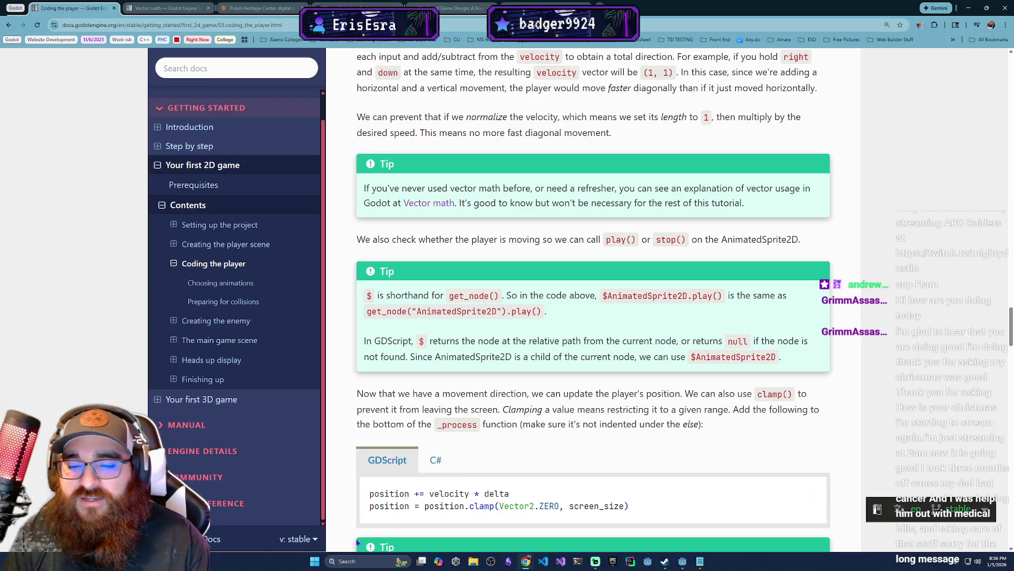
Launch Microsoft Paint from Windows Search.
key("super+s")
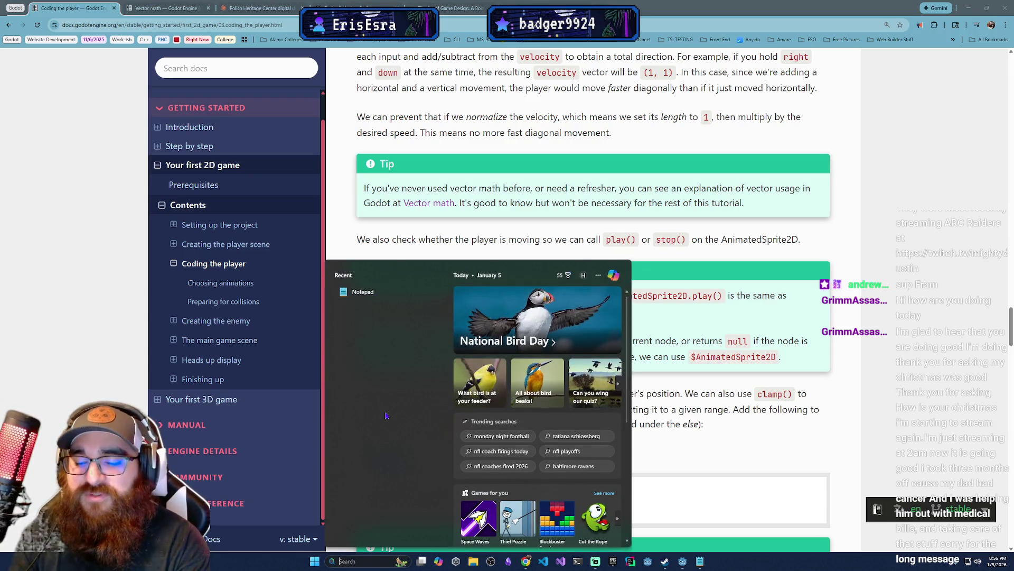
type("paint")
key("Return")
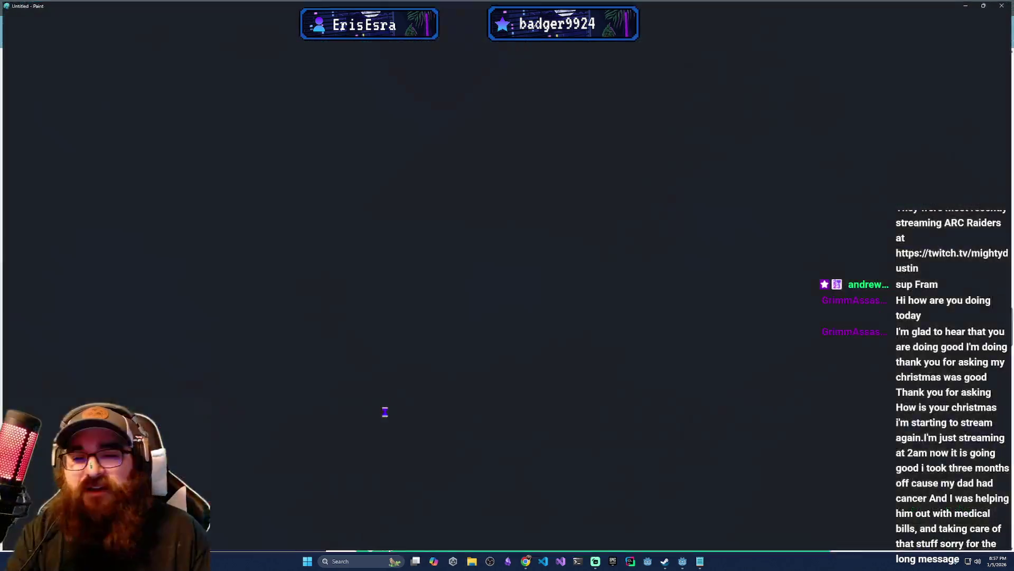
Draw a large rectangle frame with a tall rounded rectangle inside its left side.
left_click(210, 34)
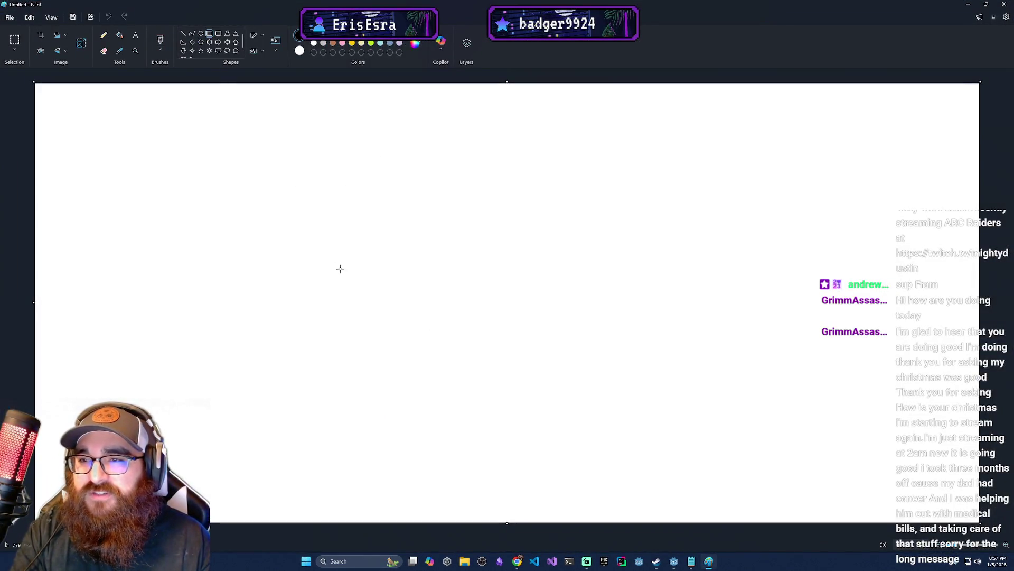
mouse_move(252, 173)
left_mouse_down()
mouse_move(638, 353)
mouse_move(677, 422)
left_mouse_up()
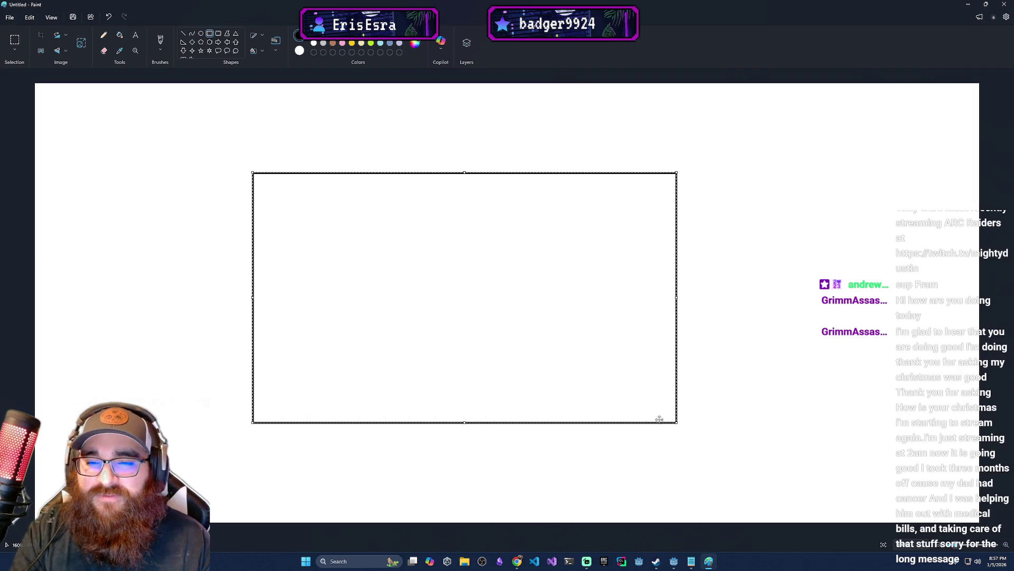
left_click(219, 34)
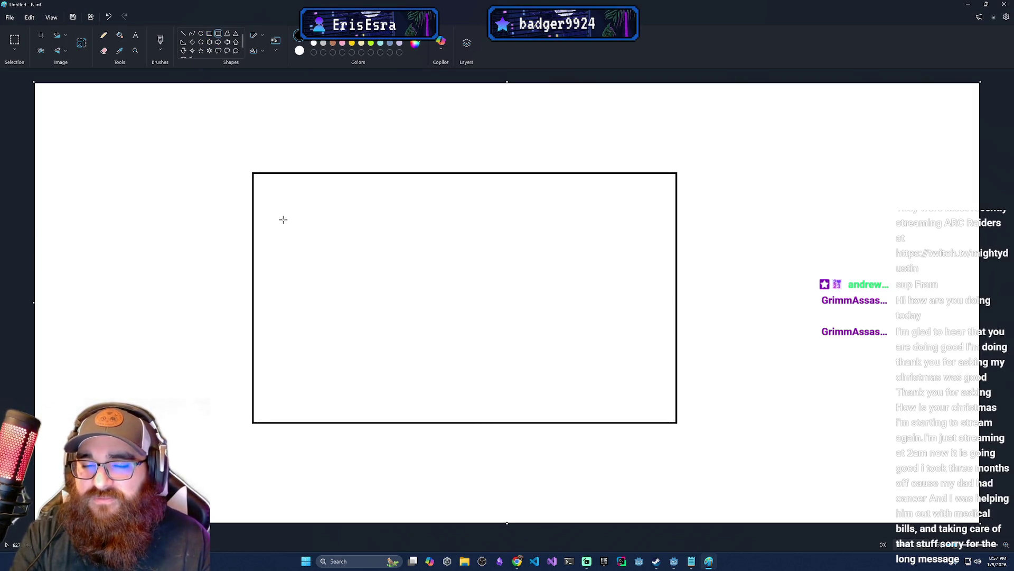
left_click_drag(296, 305, 437, 353)
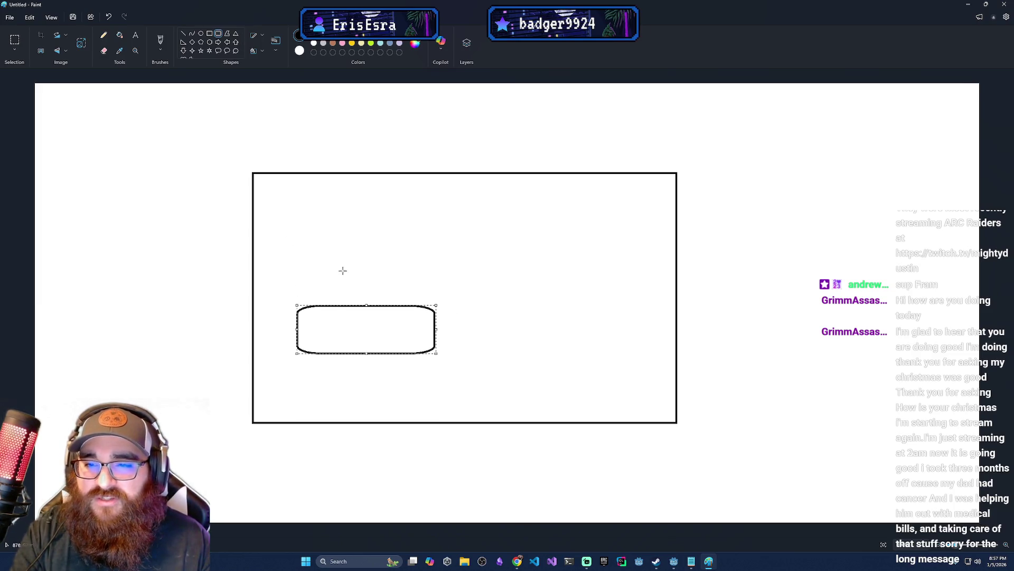
key("ctrl+z")
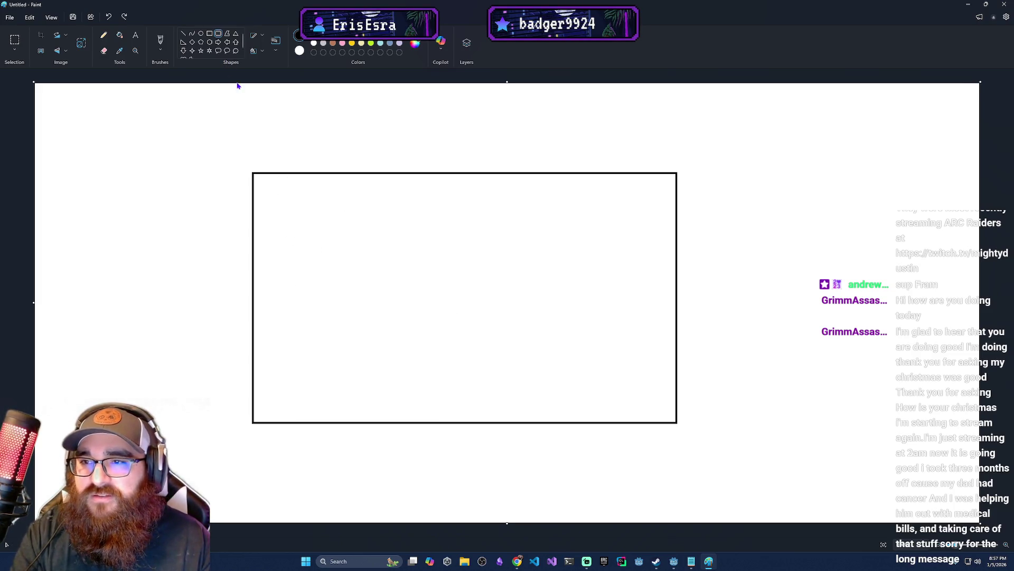
mouse_move(273, 209)
left_mouse_down()
mouse_move(335, 312)
mouse_move(315, 385)
mouse_move(310, 289)
mouse_move(310, 358)
left_mouse_up()
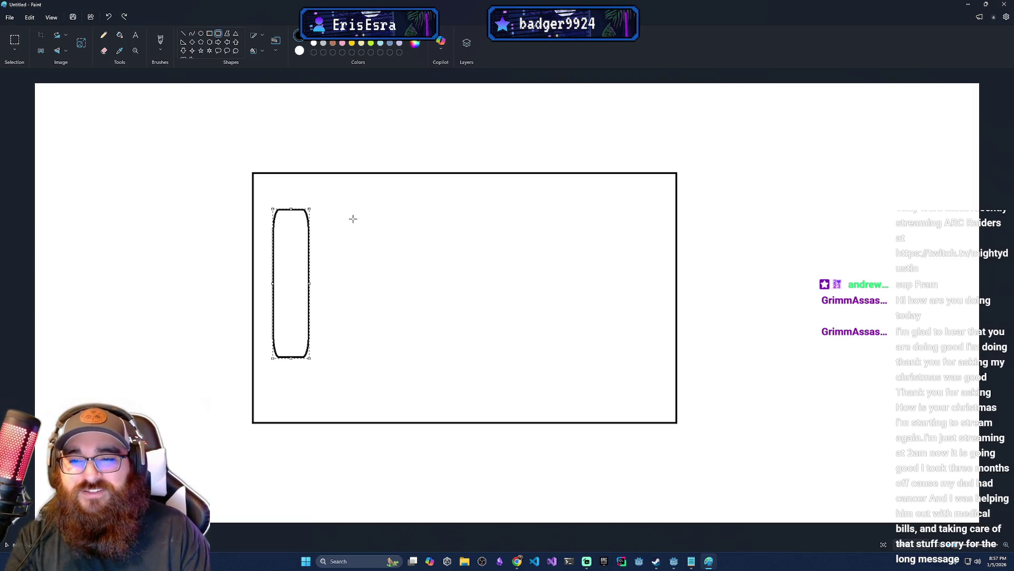
Nudge the tall rounded panel lower and add a large rounded panel across the frame's right.
left_click_drag(292, 266, 292, 271)
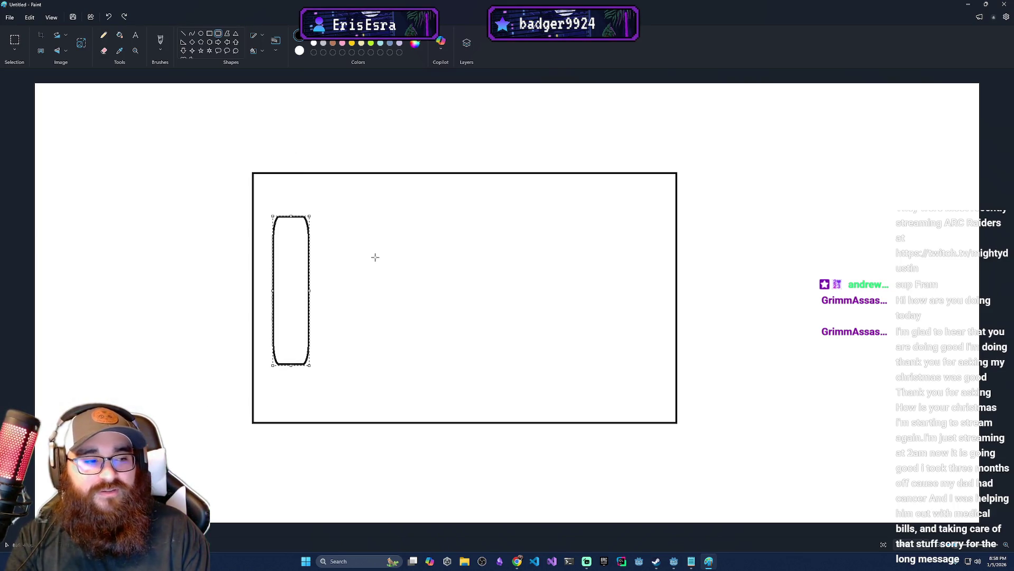
mouse_move(321, 199)
left_mouse_down()
mouse_move(624, 410)
mouse_move(669, 414)
mouse_move(662, 410)
left_mouse_up()
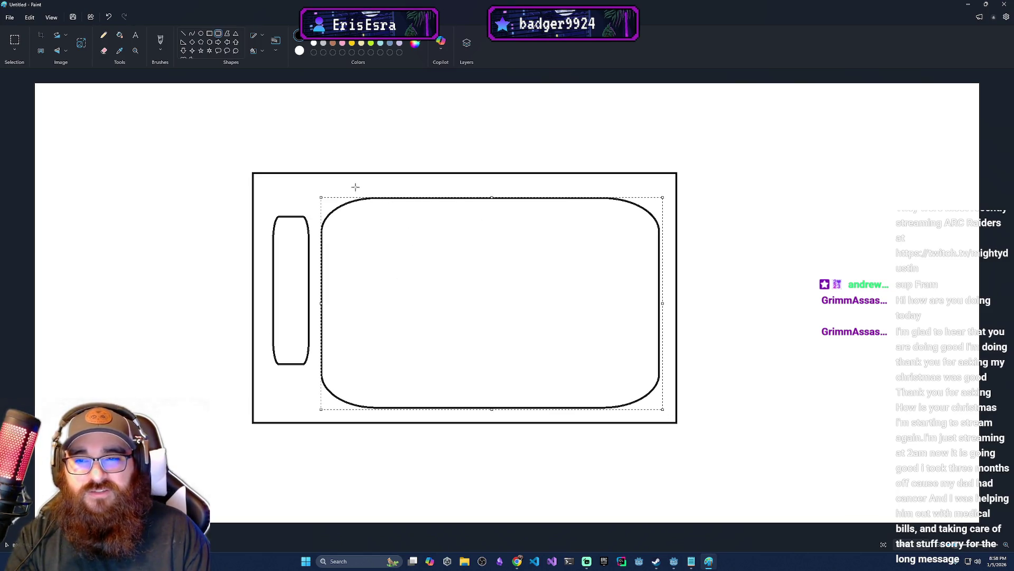
left_click(210, 34)
Draw eight bars inside the rounded panel, a column of four on each side.
left_click_drag(347, 226, 453, 247)
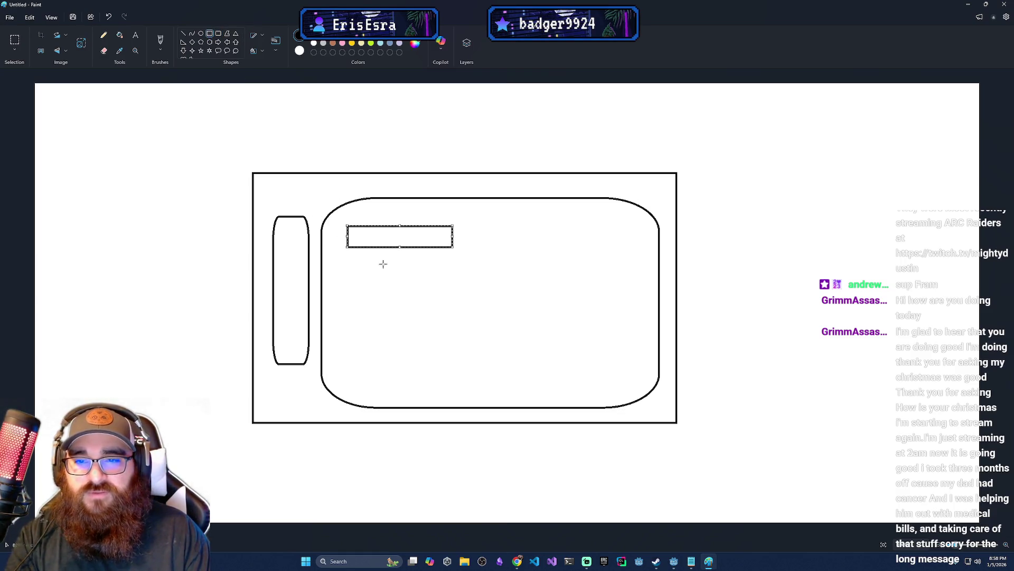
left_click_drag(350, 264, 455, 288)
left_click_drag(345, 305, 454, 326)
mouse_move(343, 341)
left_mouse_down()
mouse_move(437, 372)
mouse_move(461, 368)
left_mouse_up()
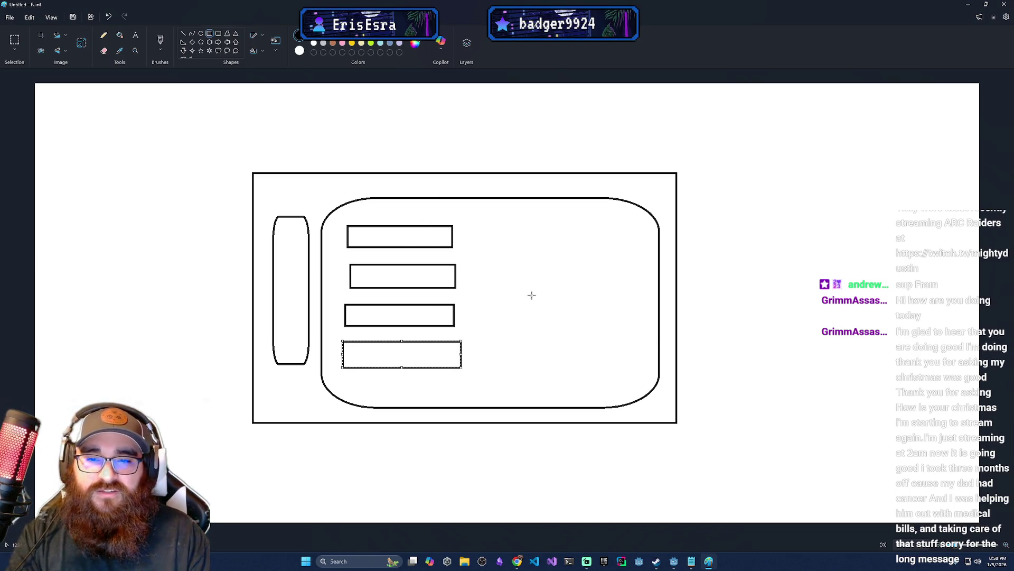
left_click_drag(536, 221, 642, 247)
left_click_drag(538, 257, 645, 290)
left_click_drag(529, 305, 649, 341)
left_click_drag(553, 352, 633, 377)
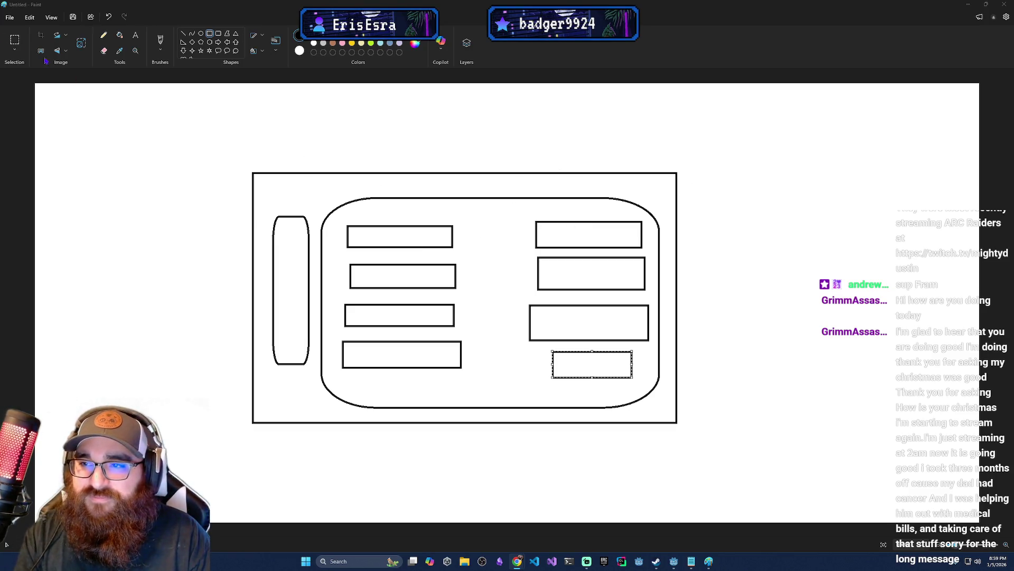
left_click(14, 40)
Erase the old sketch and draw a wide rectangle above a tall rectangle.
mouse_move(208, 139)
left_mouse_down()
mouse_move(721, 407)
mouse_move(694, 452)
left_mouse_up()
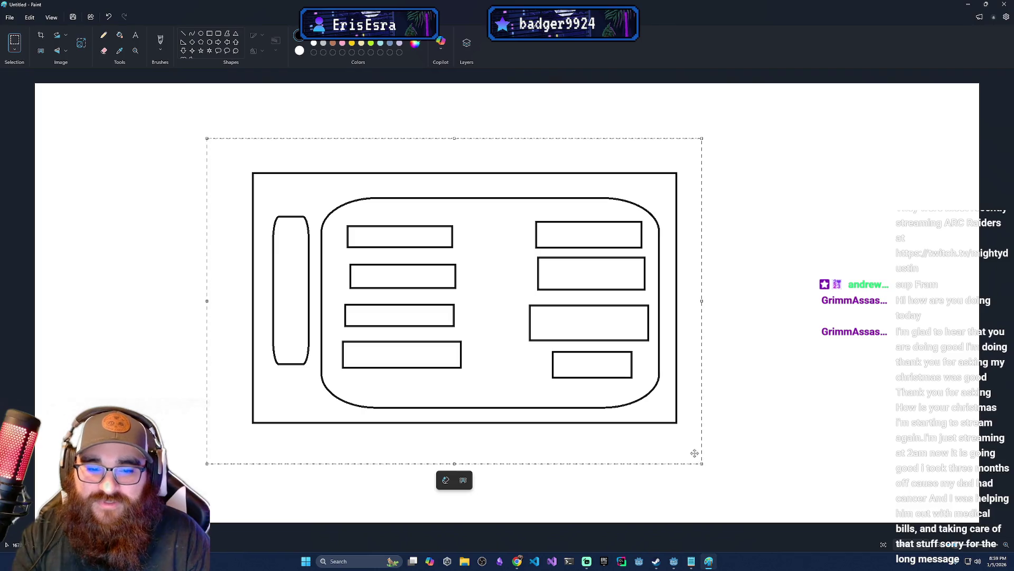
key("Delete")
left_click(209, 33)
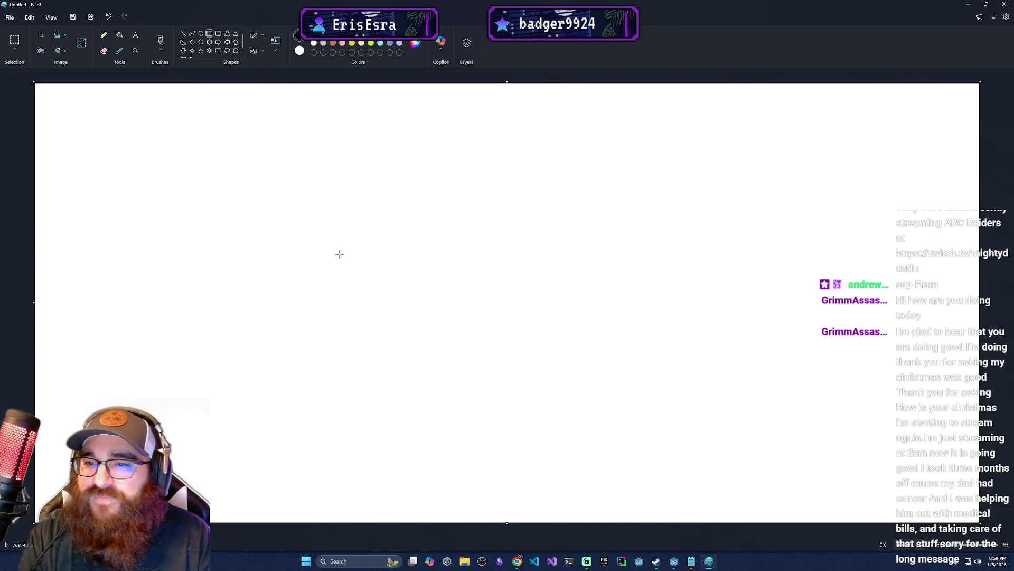
mouse_move(299, 112)
left_mouse_down()
mouse_move(620, 238)
mouse_move(631, 270)
left_mouse_up()
mouse_move(409, 323)
left_mouse_down()
mouse_move(525, 446)
mouse_move(533, 506)
left_mouse_up()
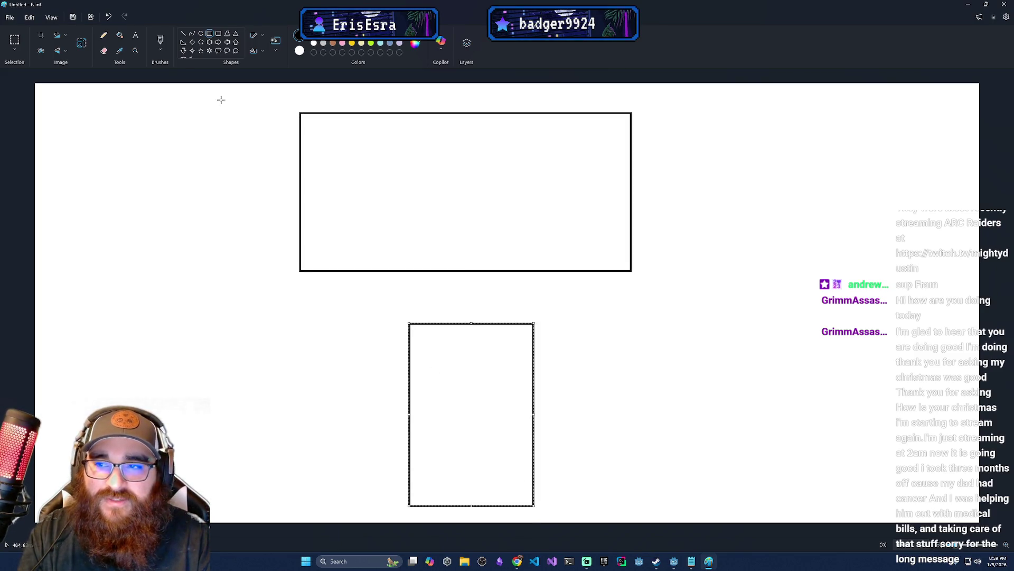
Split the tall box with a horizontal line and add a small rectangle in its upper section.
left_click(183, 34)
left_click_drag(411, 392, 533, 392)
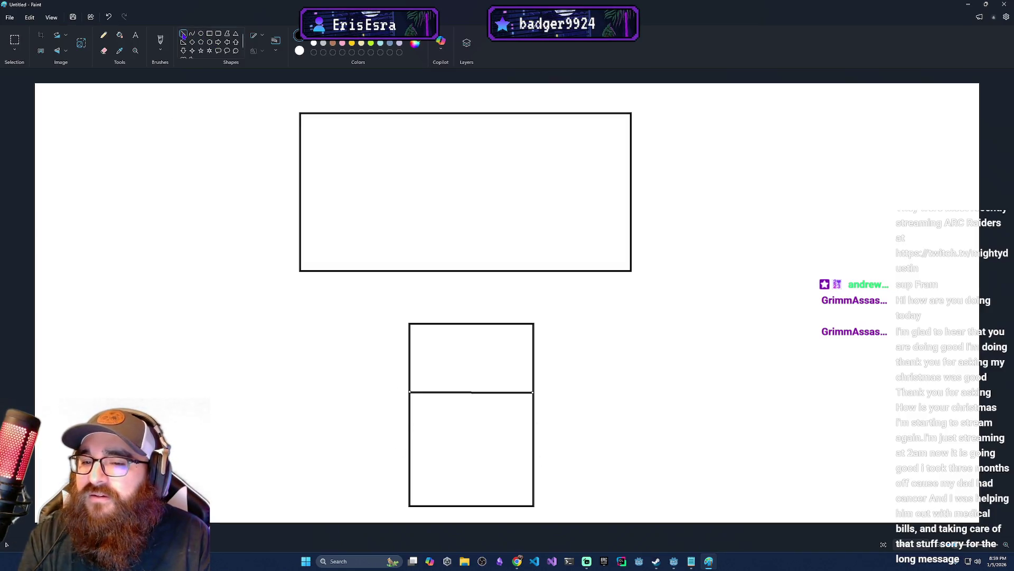
left_click(210, 33)
mouse_move(423, 338)
left_mouse_down()
mouse_move(521, 382)
mouse_move(515, 370)
mouse_move(515, 383)
left_mouse_up()
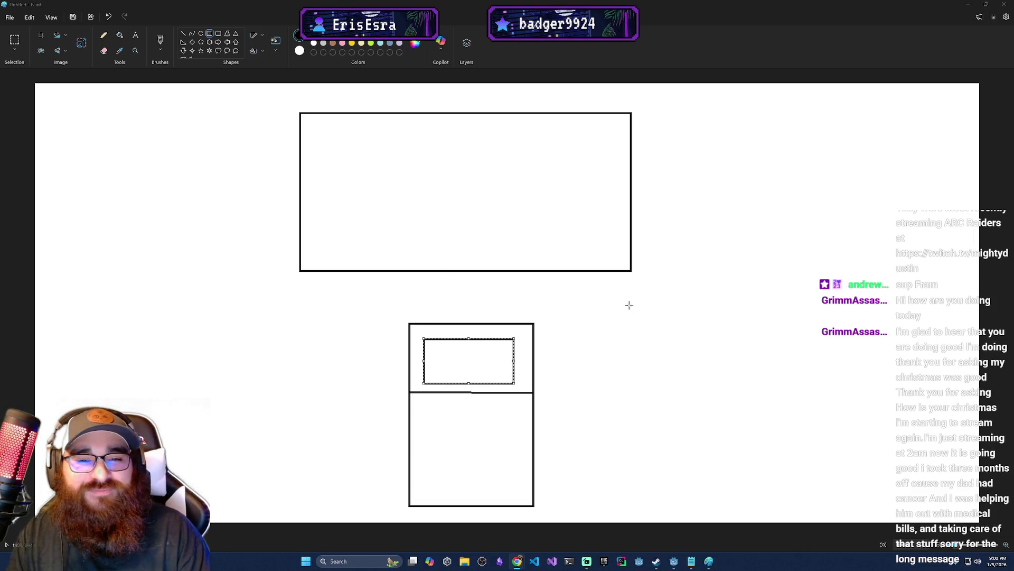
left_click(1006, 5)
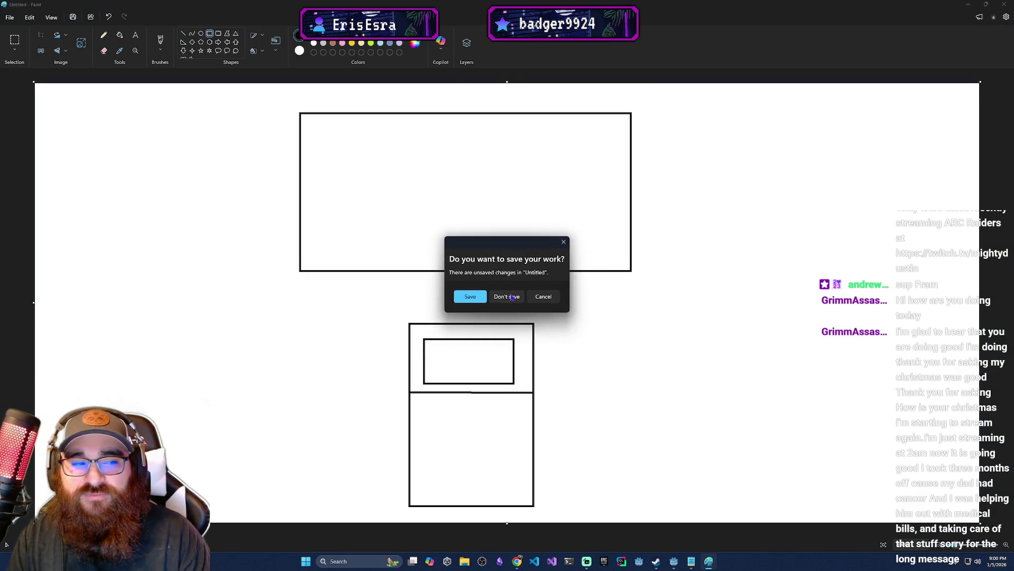
Close Paint without saving, skim the Coding the player docs, then go to the Grok chat.
left_click(511, 298)
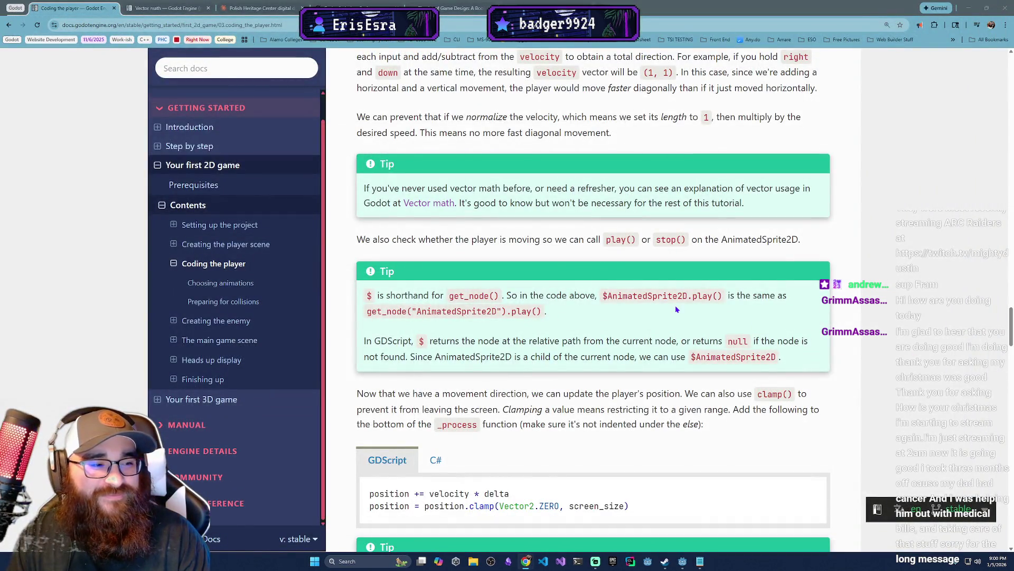
scroll(521, 275, "down", 2)
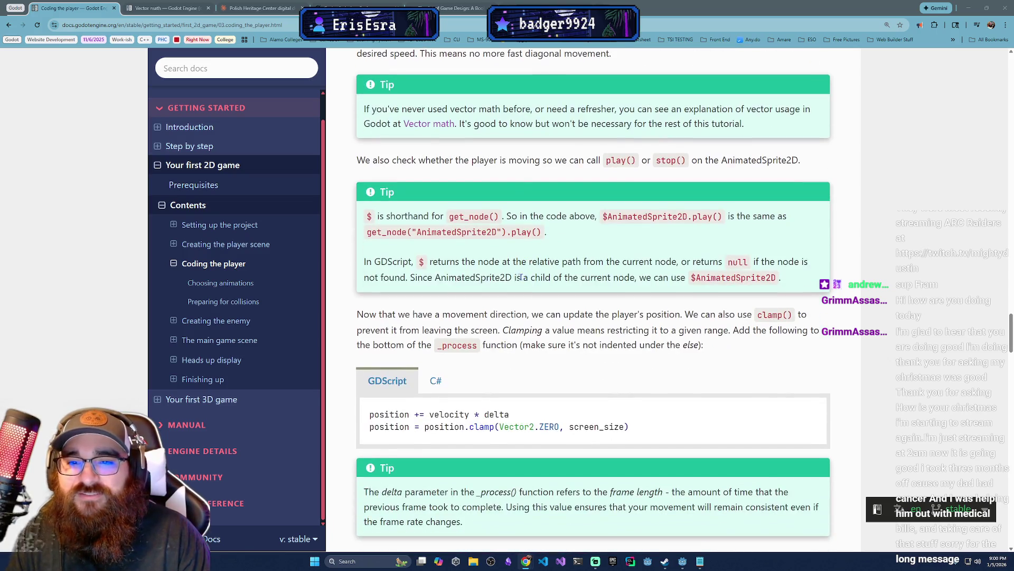
scroll(500, 265, "up", 2)
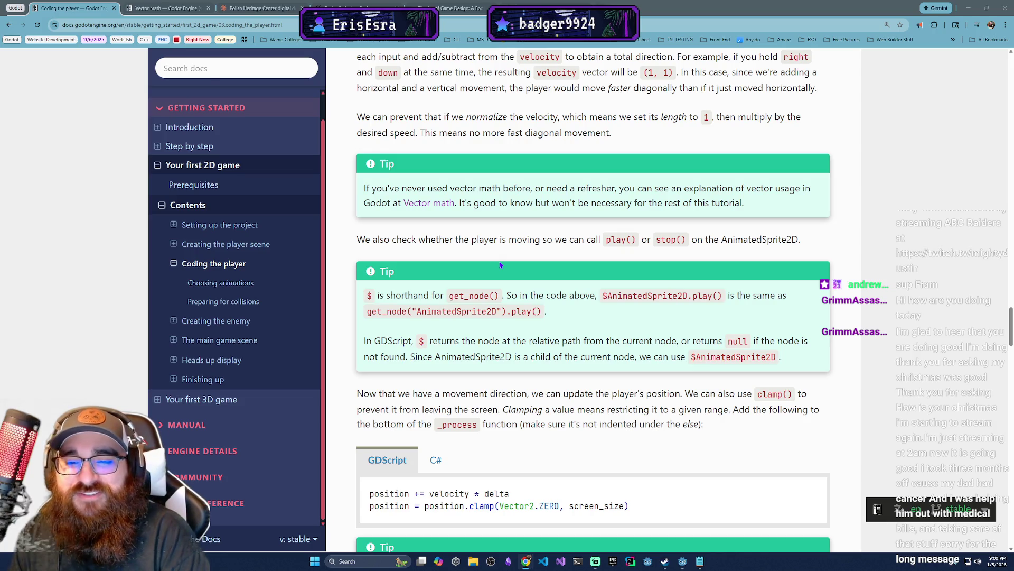
scroll(500, 264, "down", 1)
scroll(518, 121, "up", 2)
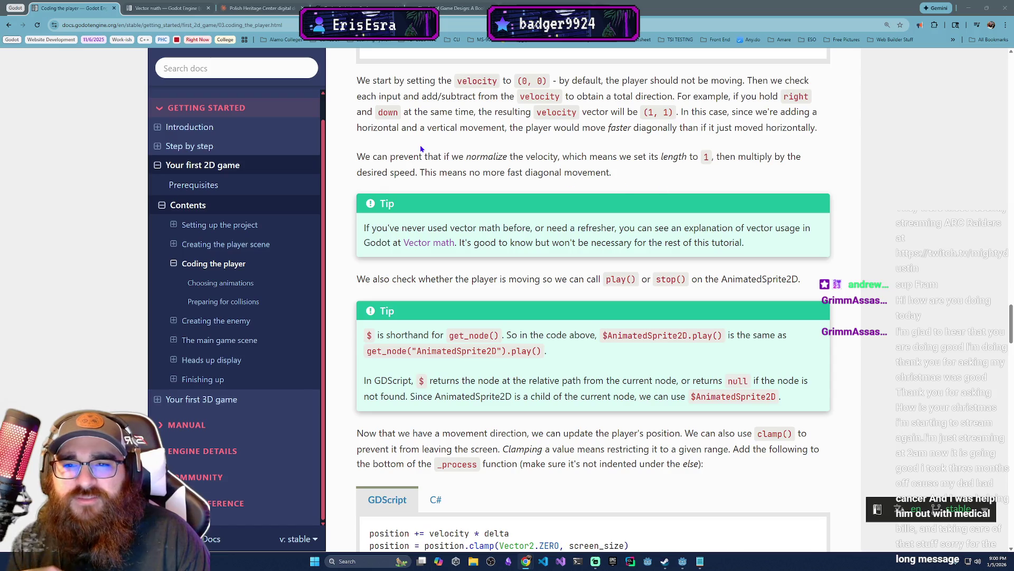
scroll(405, 148, "down", 1)
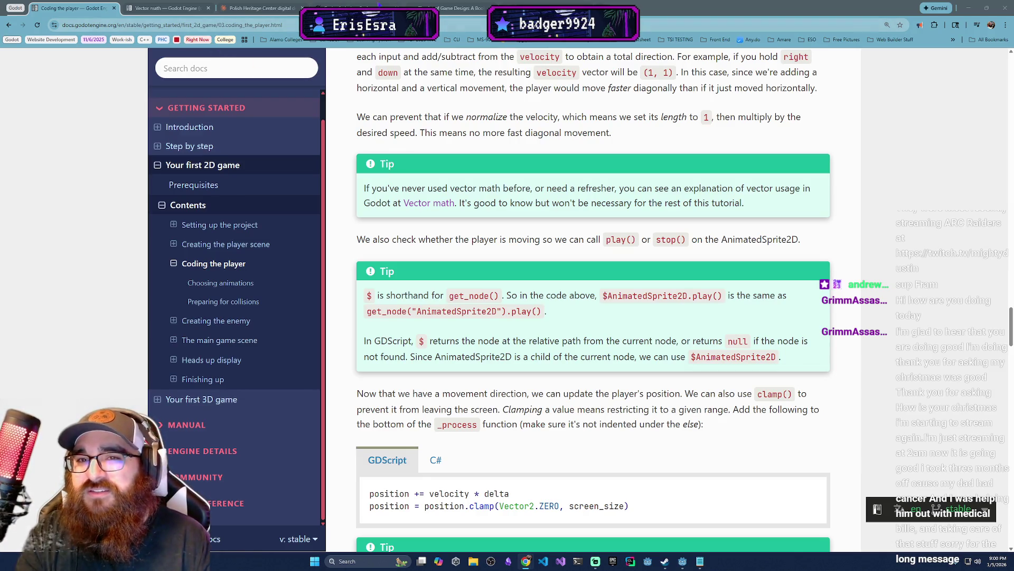
left_click(317, 8)
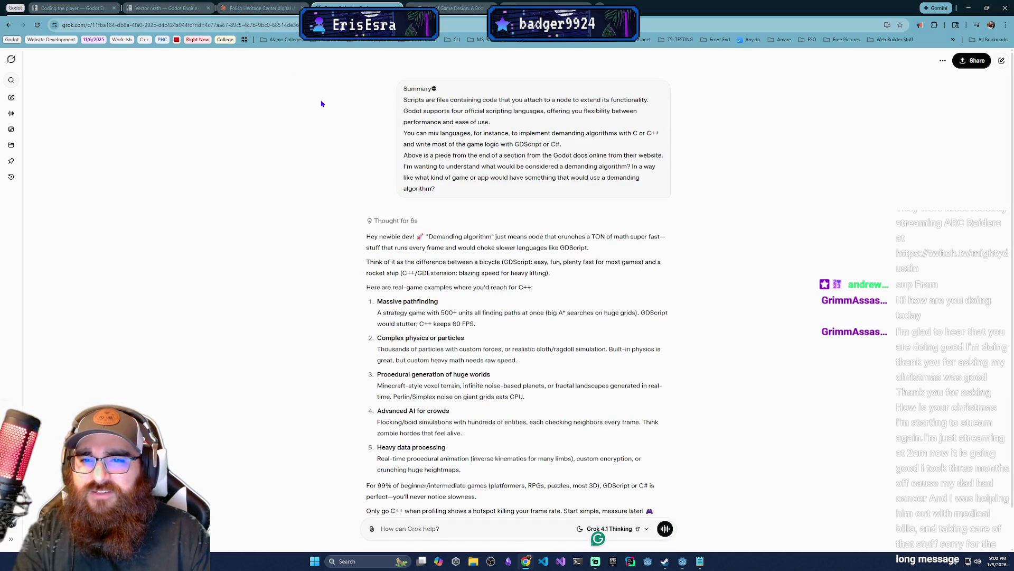
Skim Grok's answer on demanding algorithms, then switch to the Art of Game Design PDF.
scroll(386, 222, "down", 2)
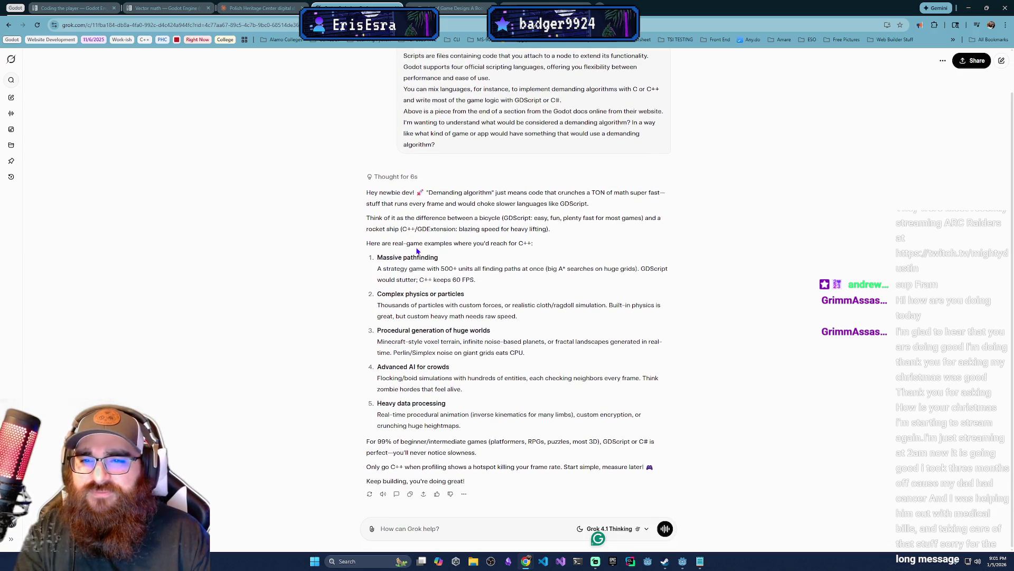
scroll(414, 259, "up", 2)
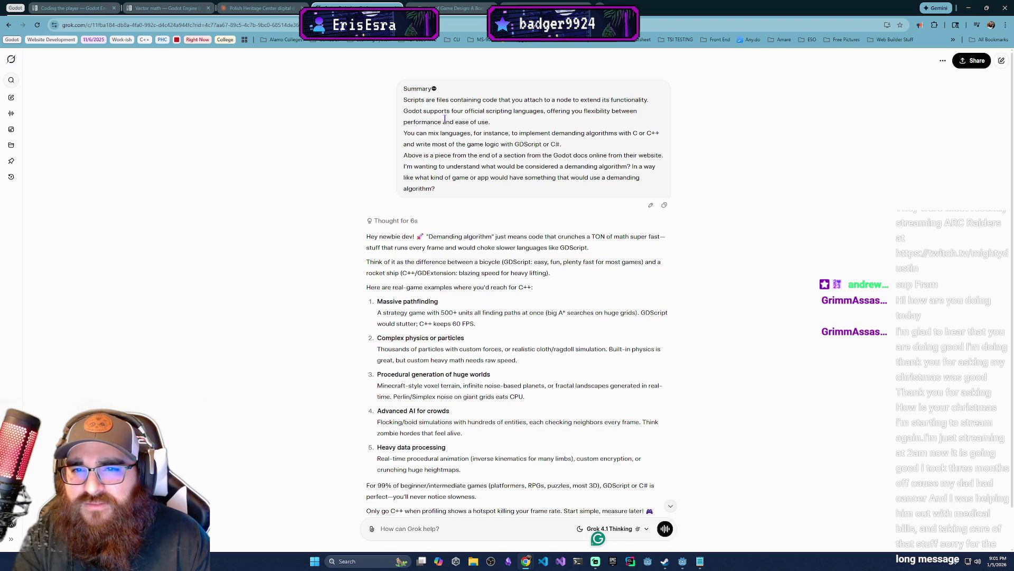
scroll(423, 273, "down", 1)
left_click(439, 10)
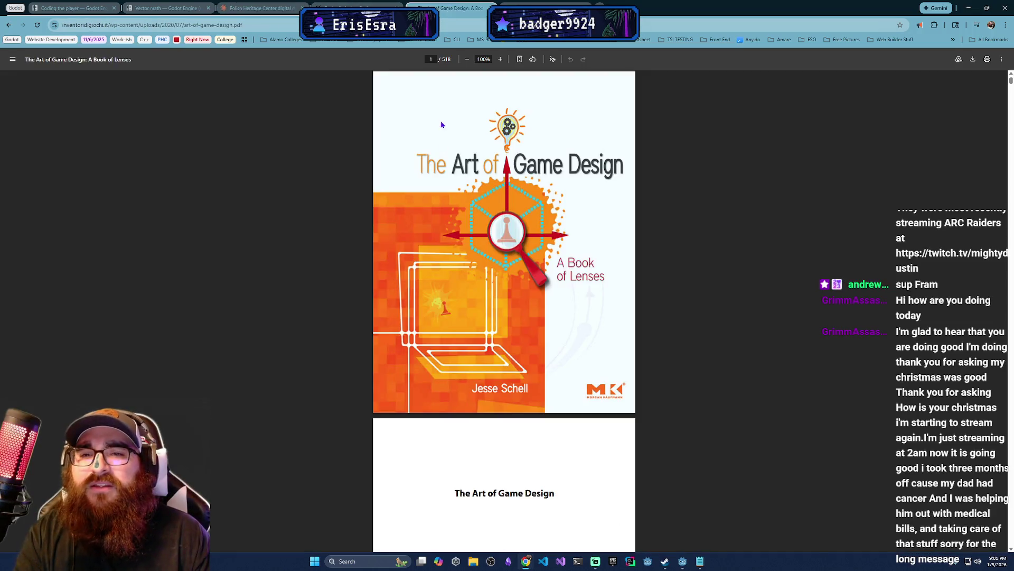
Read the docs' velocity normalization and $ shorthand tips, then return to Godot's player.gd.
left_click(74, 8)
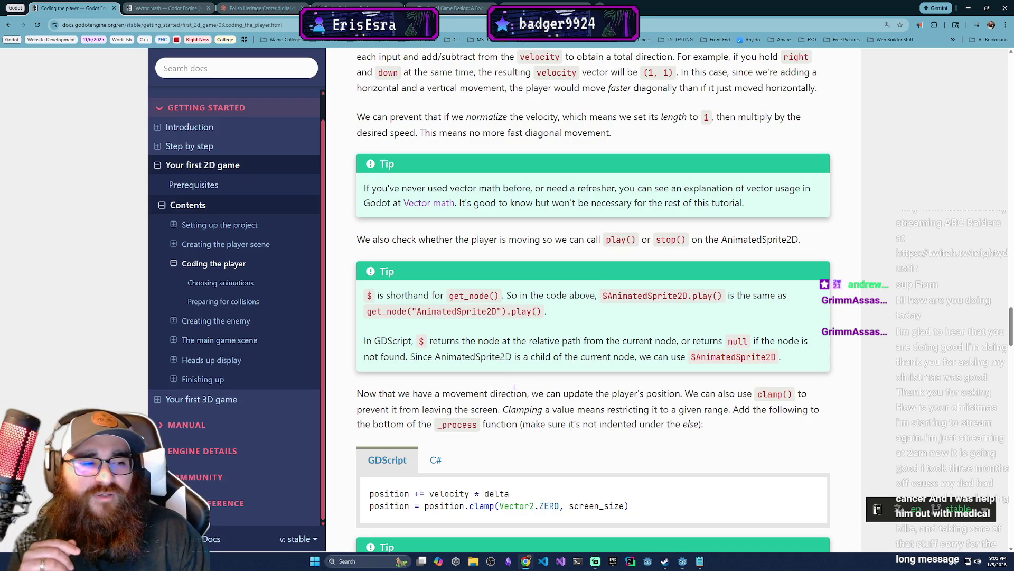
scroll(513, 389, "up", 2)
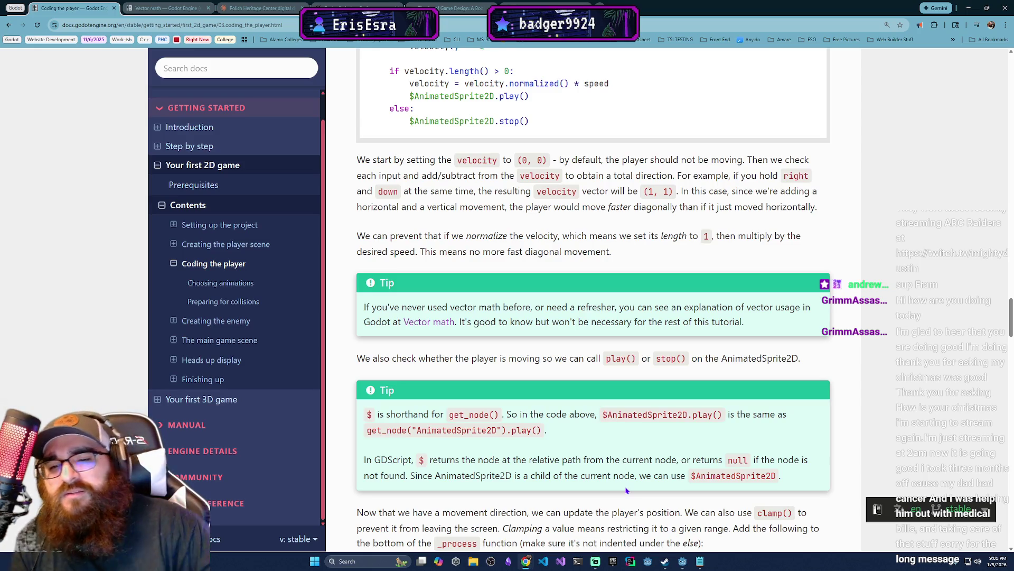
key("alt+Tab")
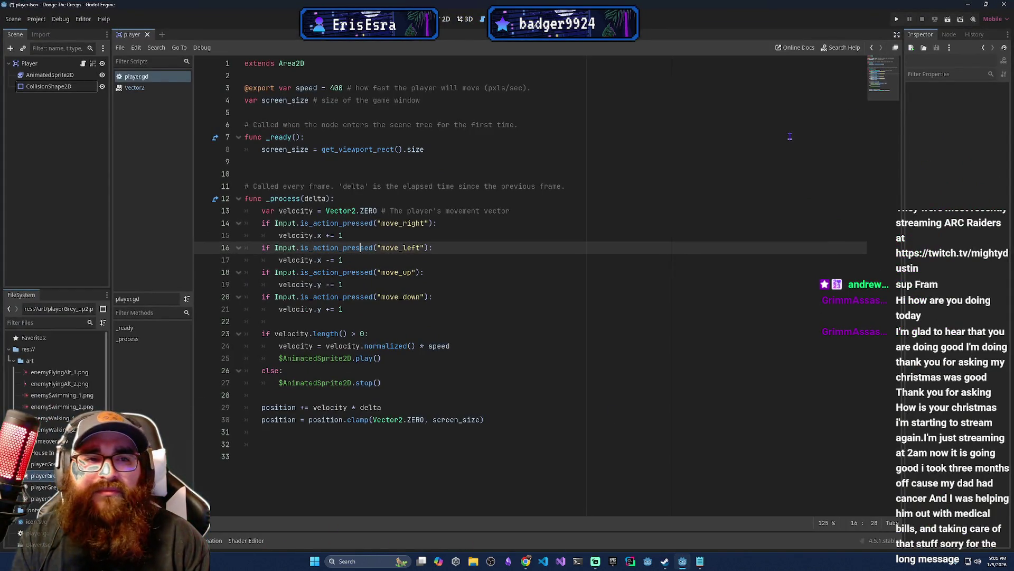
Check the AnimatedSprite2D 'up' animation frames, then minimize Godot to the clamp() docs section.
left_click(50, 74)
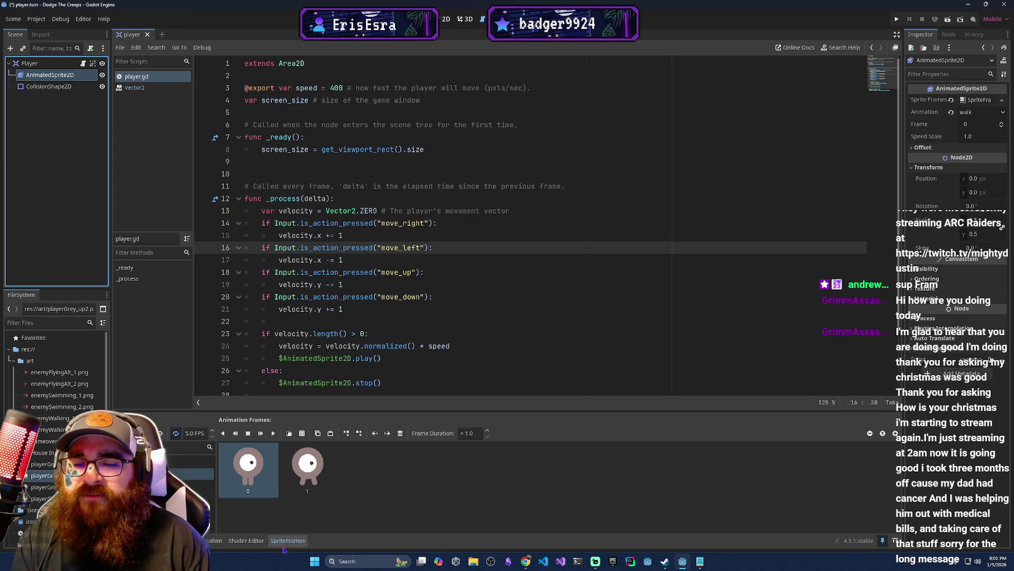
left_click(179, 462)
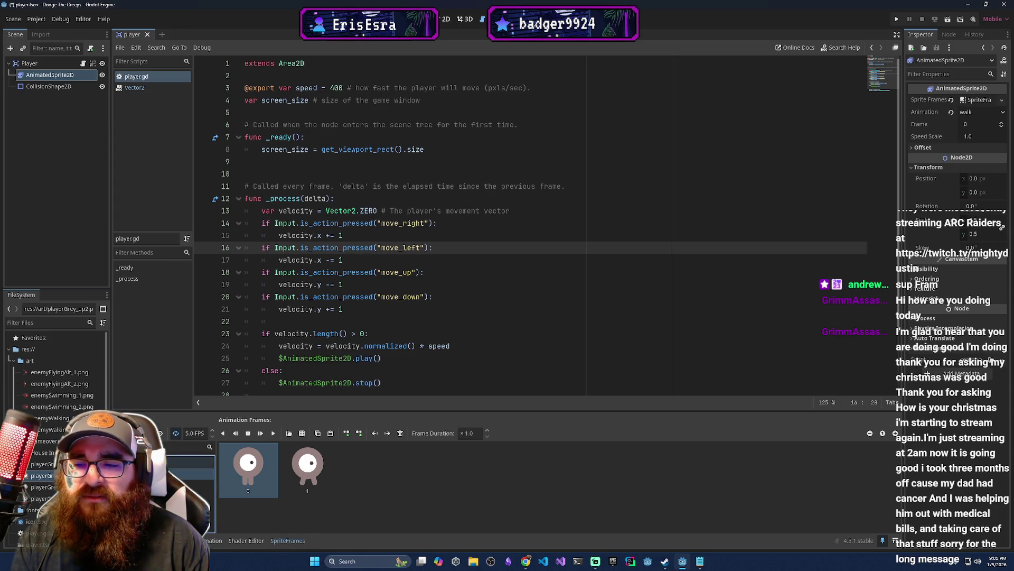
left_click(969, 5)
scroll(396, 440, "down", 3)
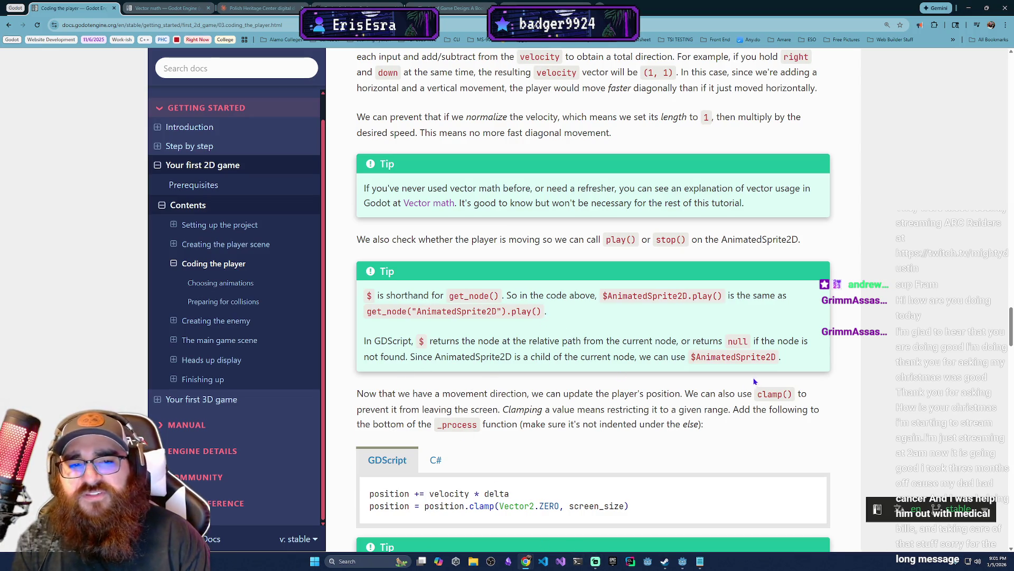
Read the clamp() code that keeps the player on screen, then return to player.gd.
scroll(495, 393, "down", 3)
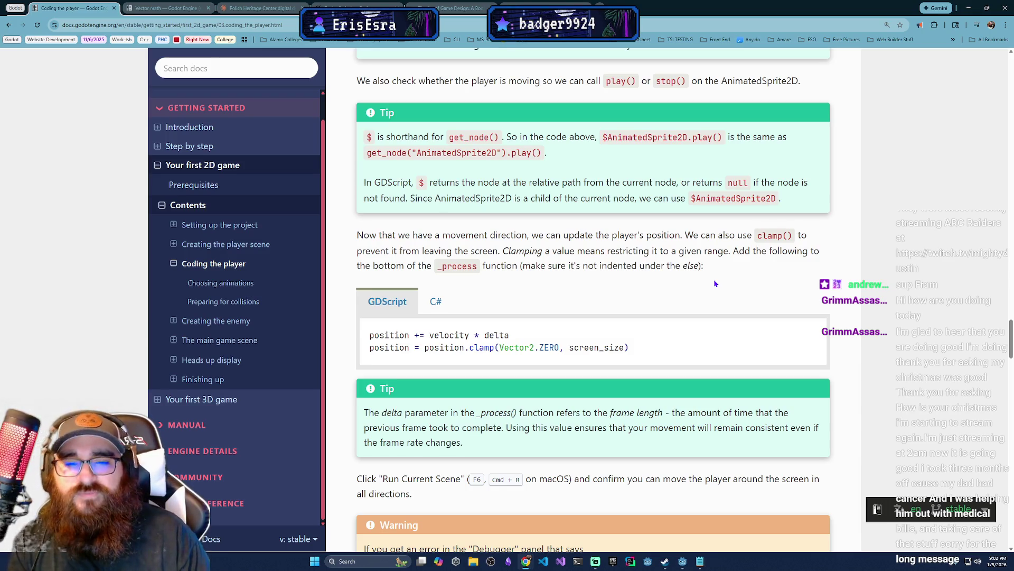
scroll(602, 315, "down", 3)
key("alt+Tab")
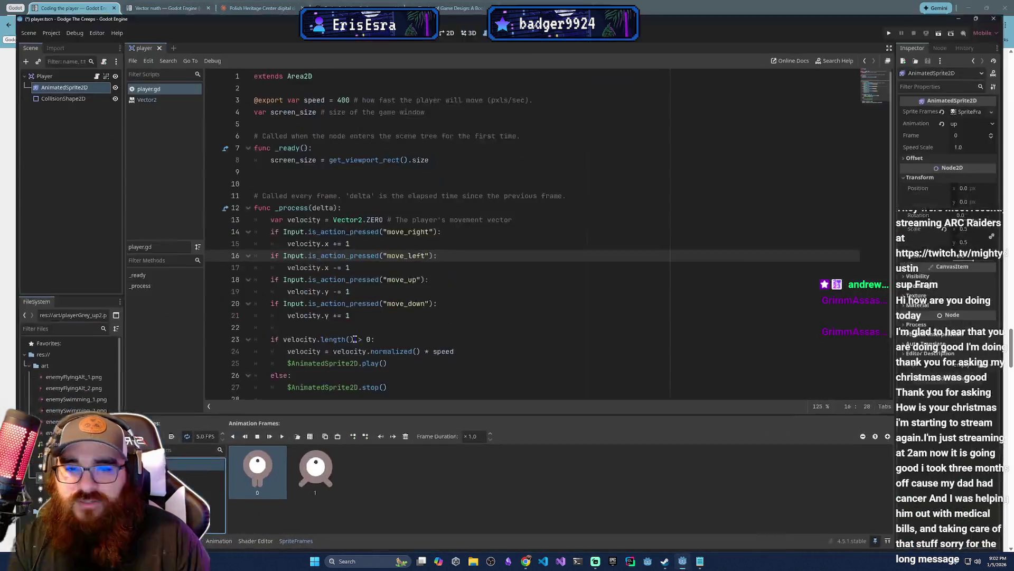
Review the Input Map and Display > Window size in Project Settings, then return to the docs.
left_click(36, 18)
left_click(50, 29)
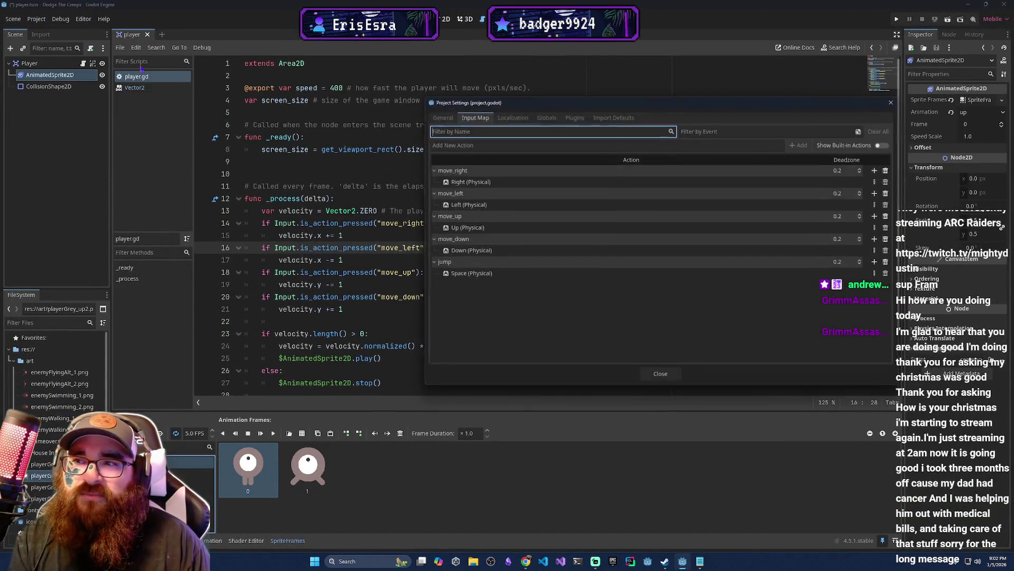
left_click(442, 117)
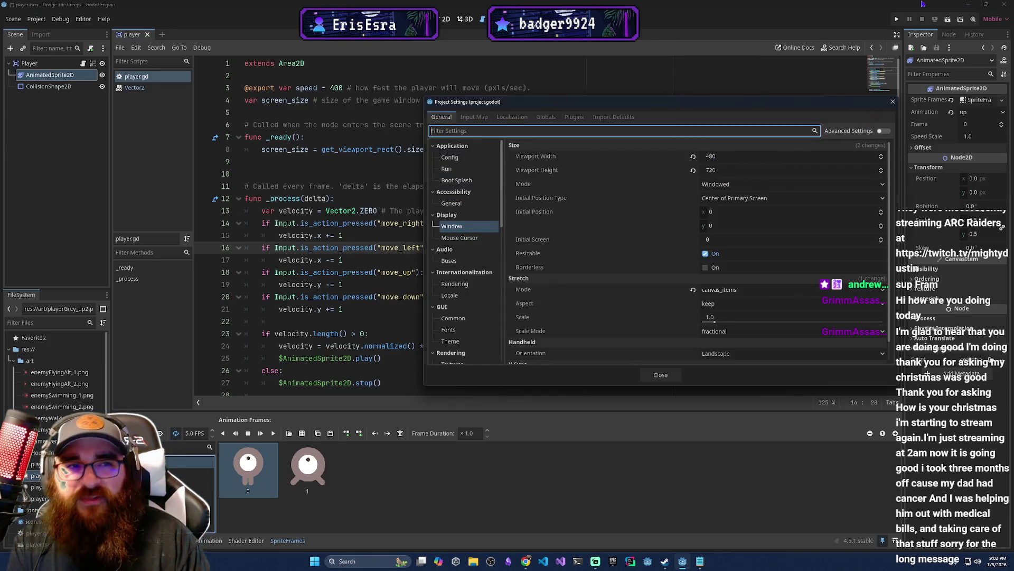
left_click(892, 102)
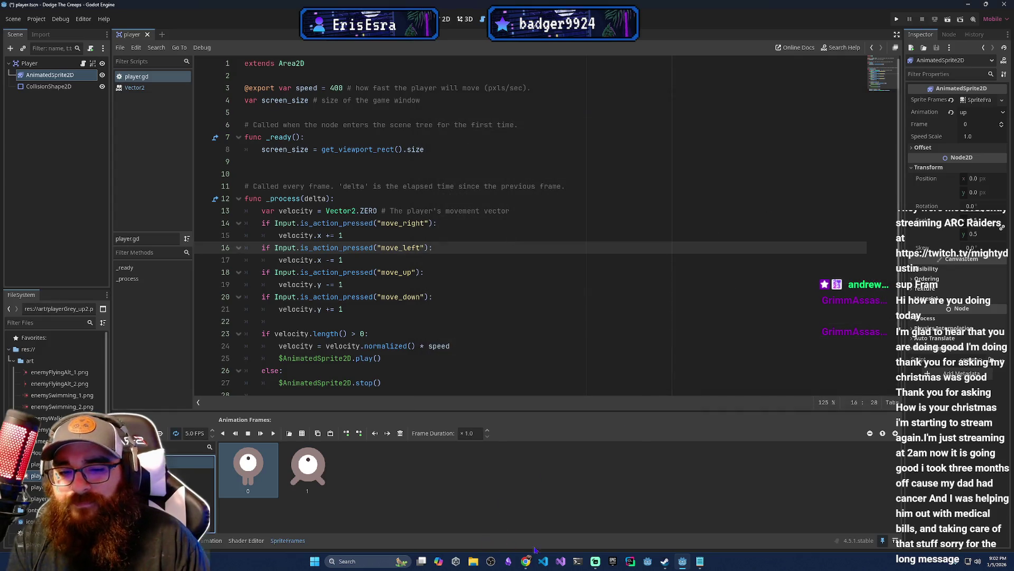
mouse_move(525, 559)
left_click(515, 511)
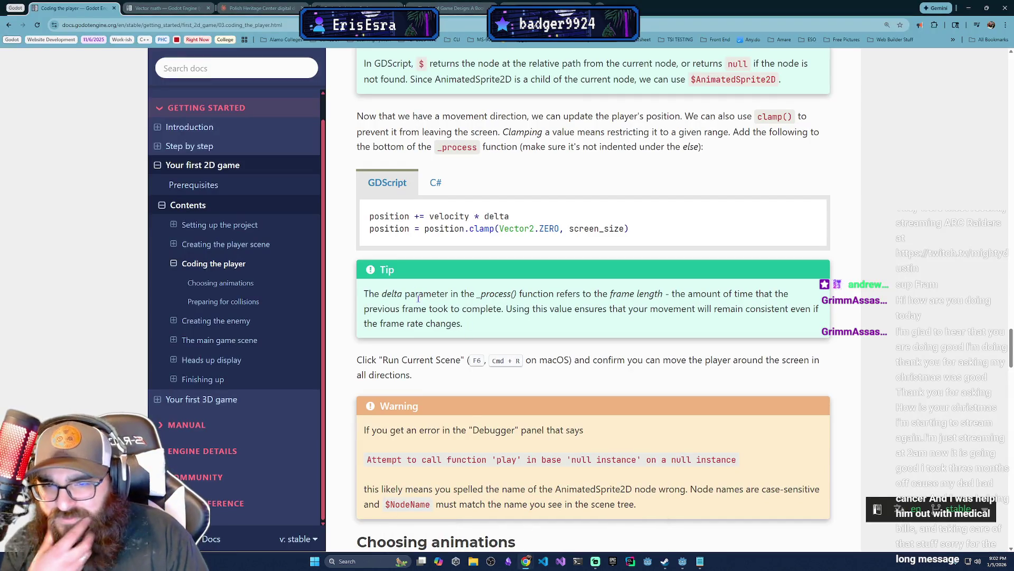
scroll(556, 300, "down", 3)
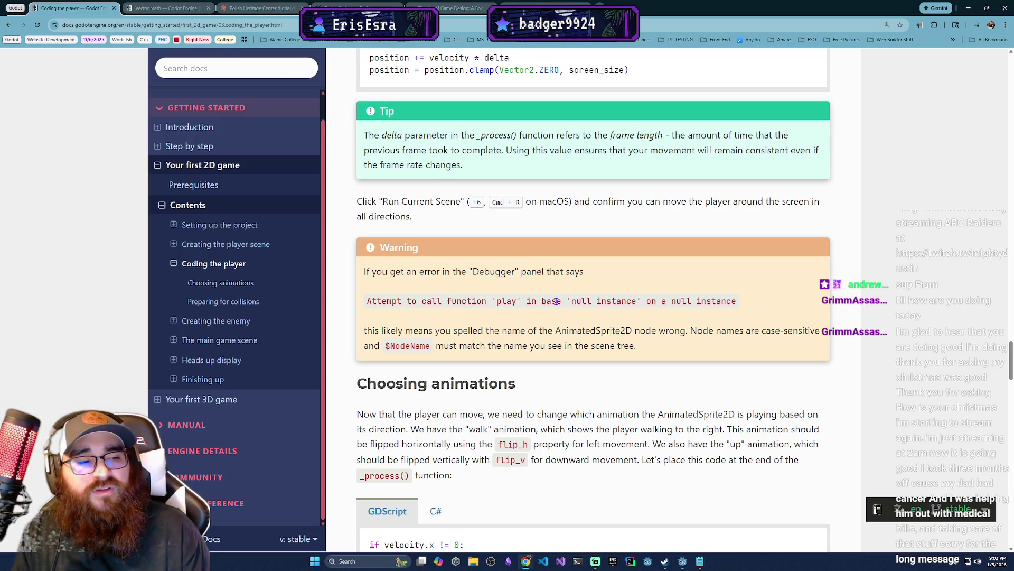
scroll(568, 302, "down", 3)
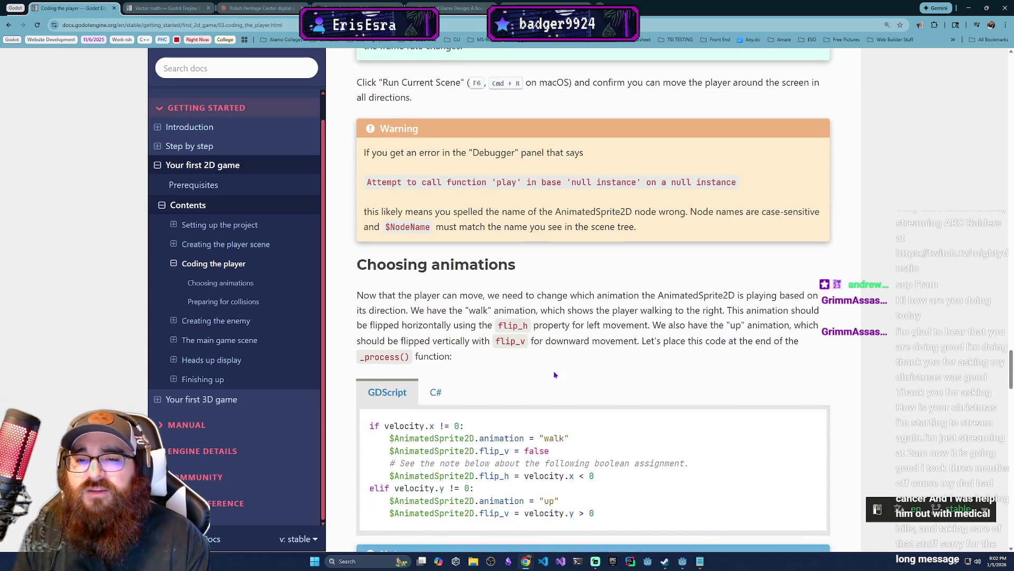
scroll(552, 351, "up", 4)
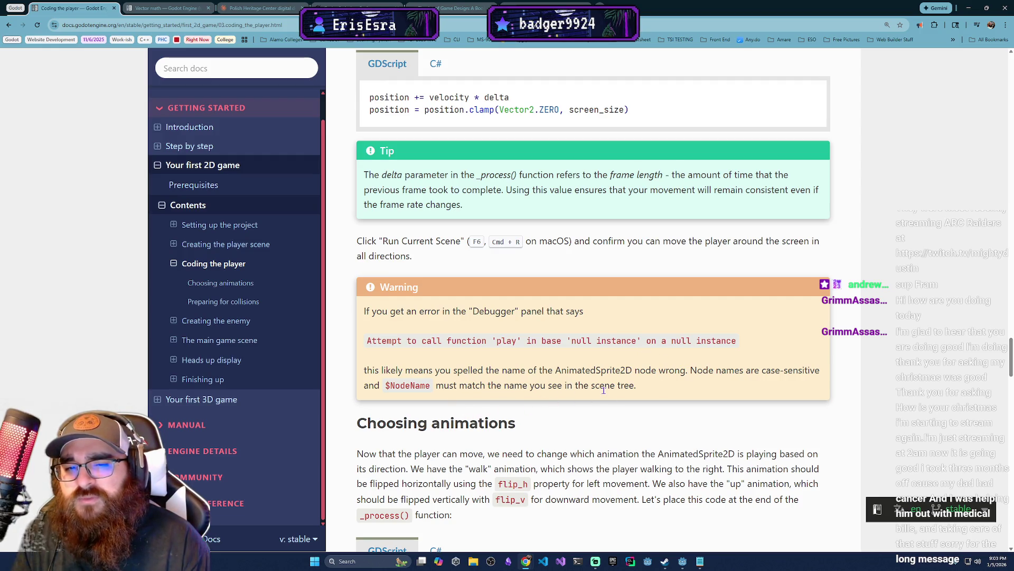
scroll(611, 386, "down", 5)
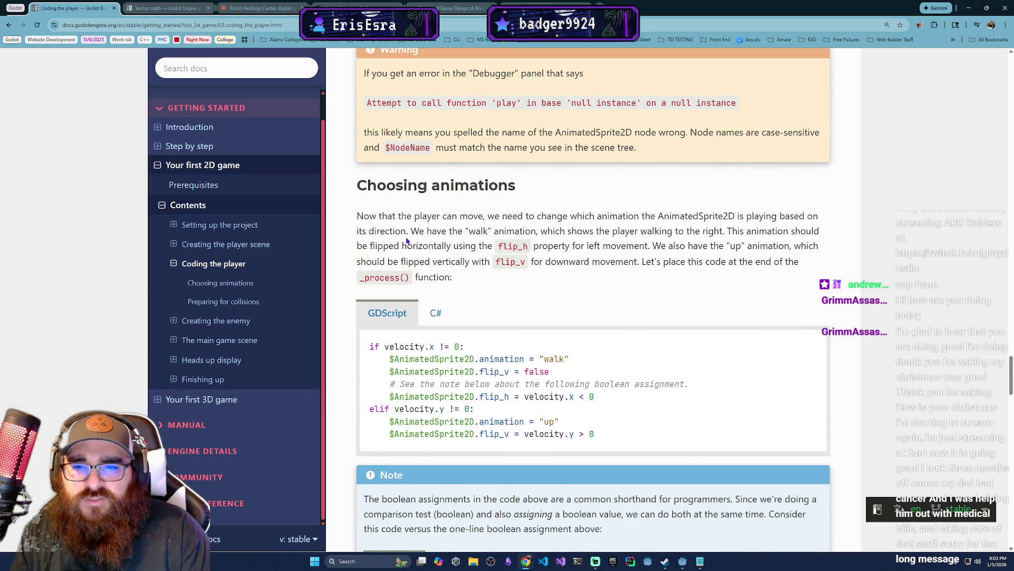
Scroll to the Choosing animations code, then bring the Godot editor forward and unmaximize it.
scroll(452, 337, "down", 2)
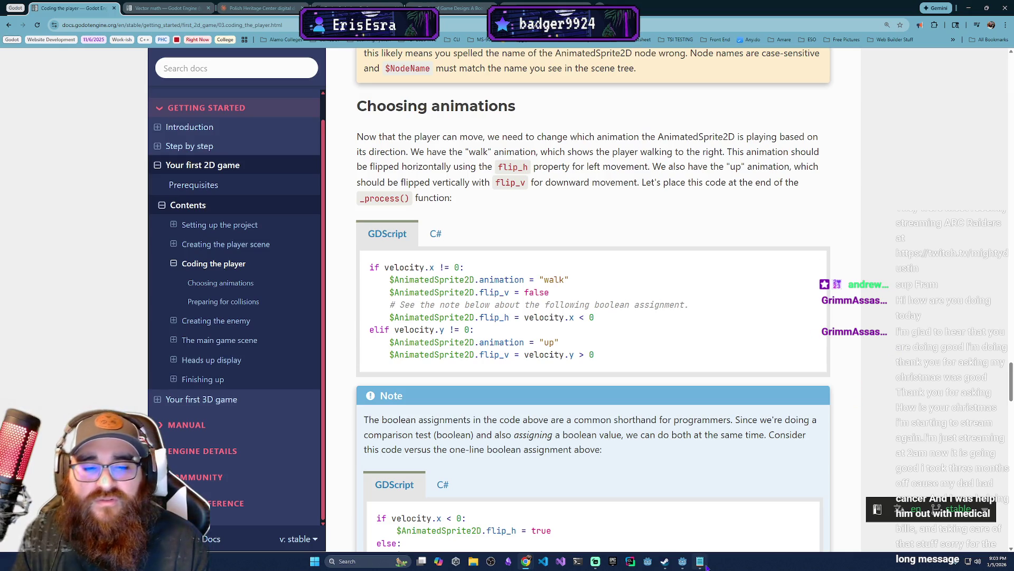
left_click(683, 561)
mouse_move(717, 4)
left_mouse_down()
mouse_move(926, 184)
mouse_move(784, 230)
mouse_move(925, 282)
mouse_move(1012, 245)
left_mouse_up()
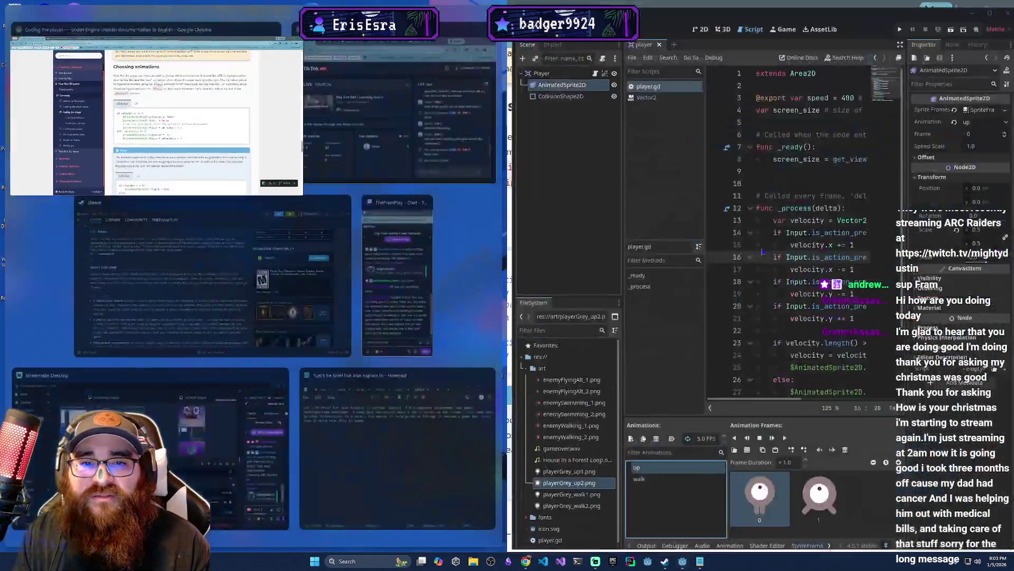
Tile the docs on the left and Godot on the right, widening the editor and its code area.
left_click(159, 113)
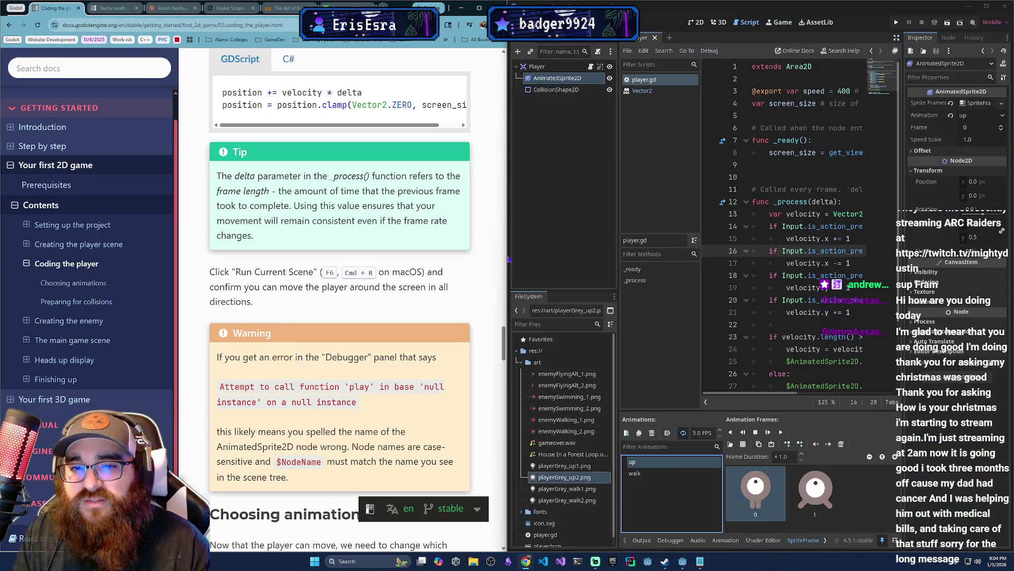
left_click_drag(510, 254, 413, 248)
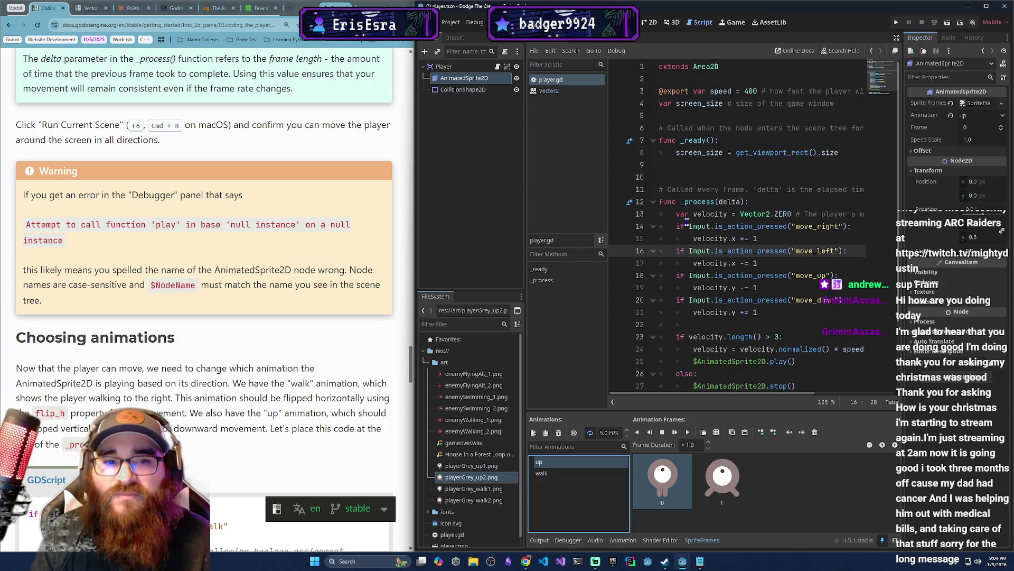
scroll(686, 227, "down", 2)
scroll(391, 254, "down", 5)
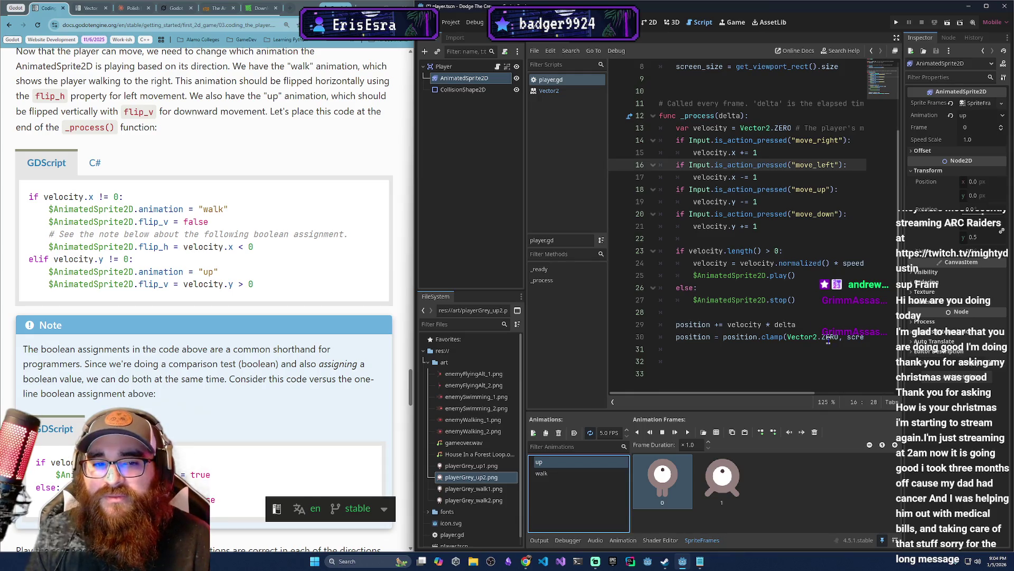
left_click_drag(794, 395, 801, 396)
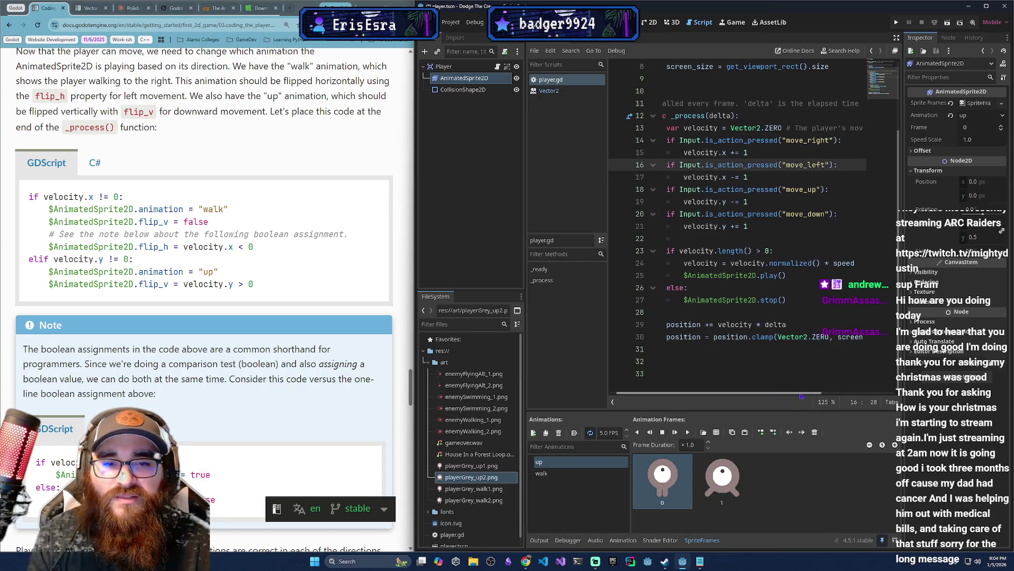
left_click_drag(524, 159, 413, 177)
left_click_drag(413, 179, 369, 179)
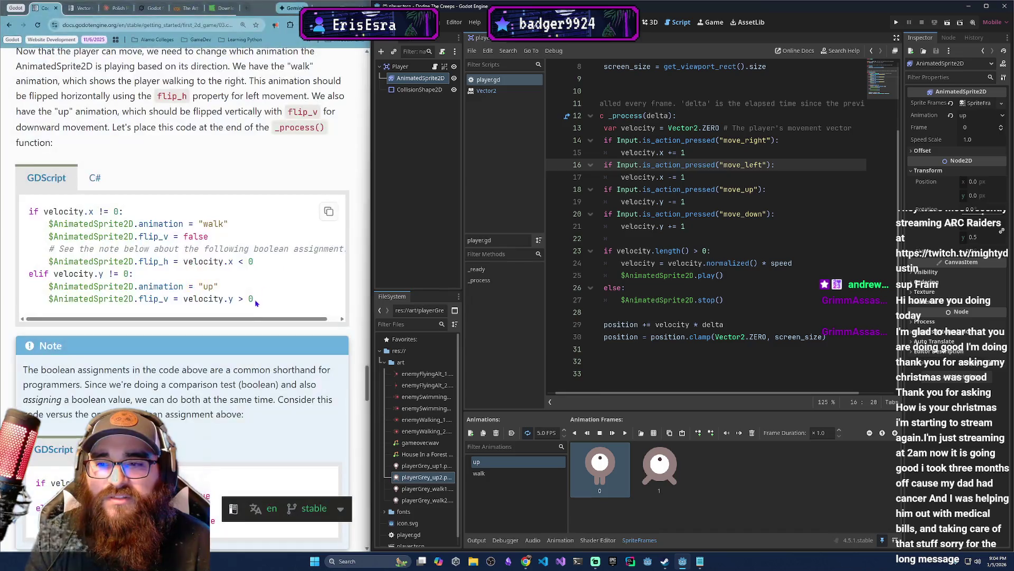
left_click_drag(366, 242, 381, 246)
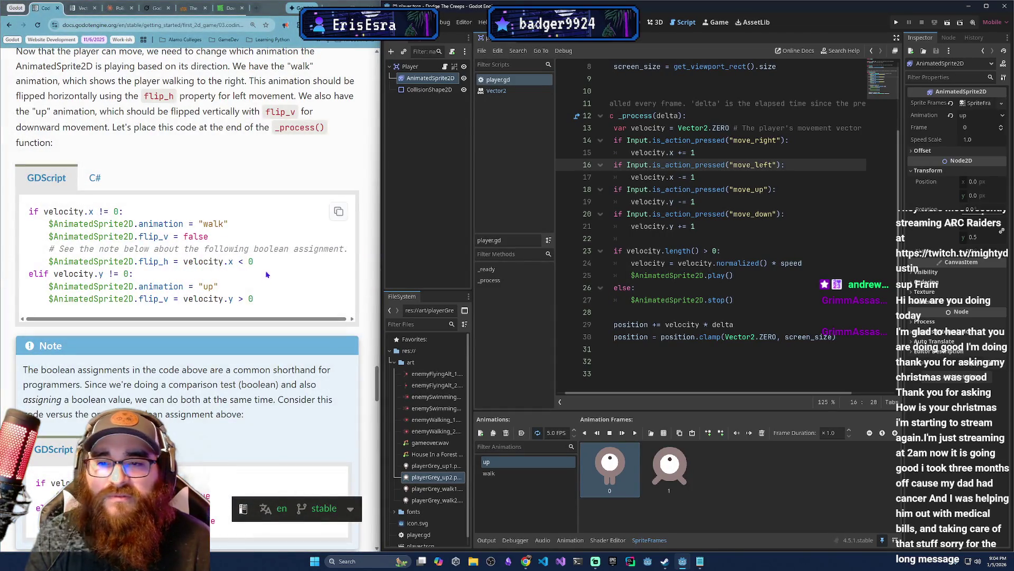
Add an if velocity.x != 0: block setting $AnimatedSprite2D.animation = "walk".
left_click(707, 361)
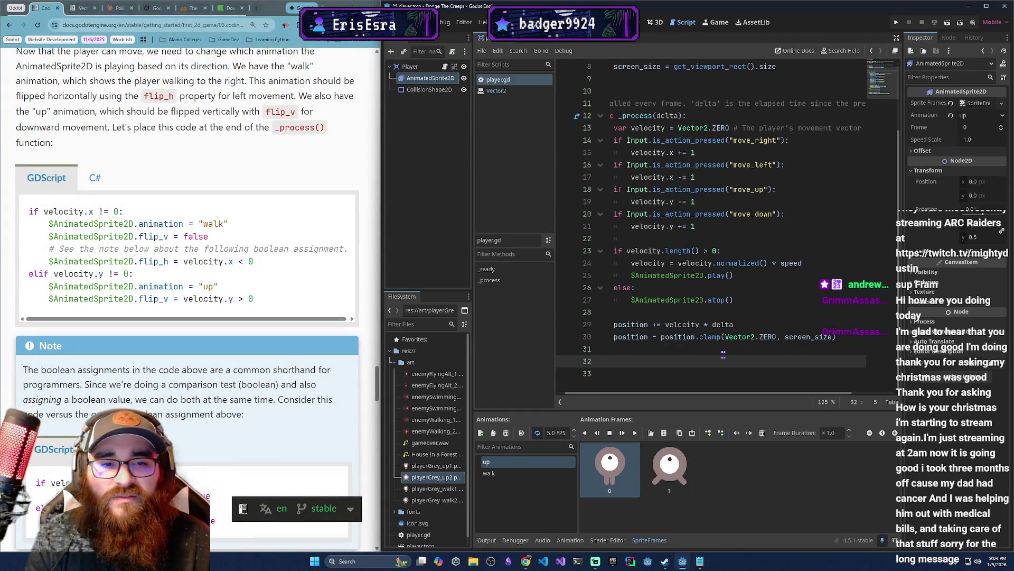
type("if velocity.x")
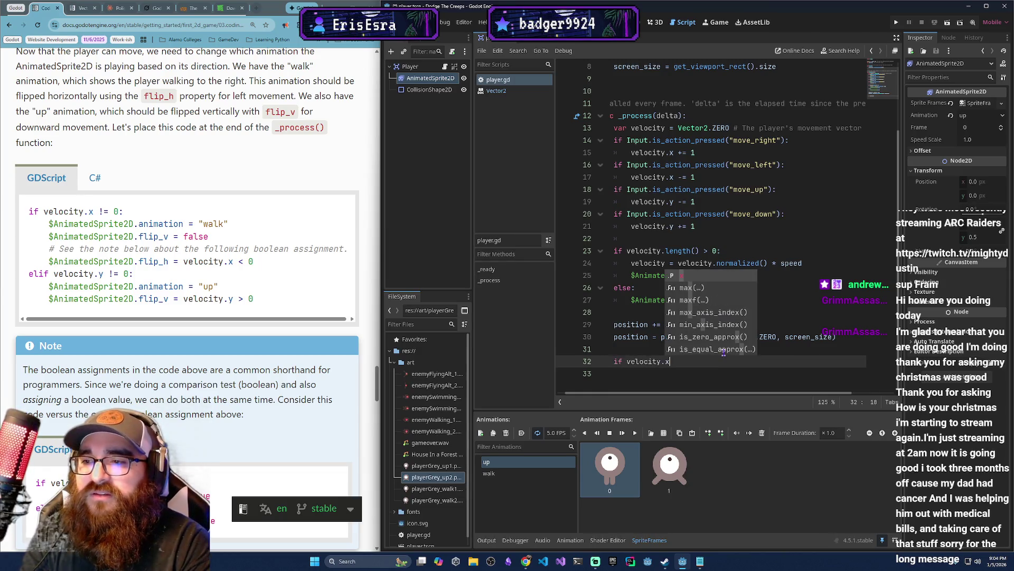
type(" !=0")
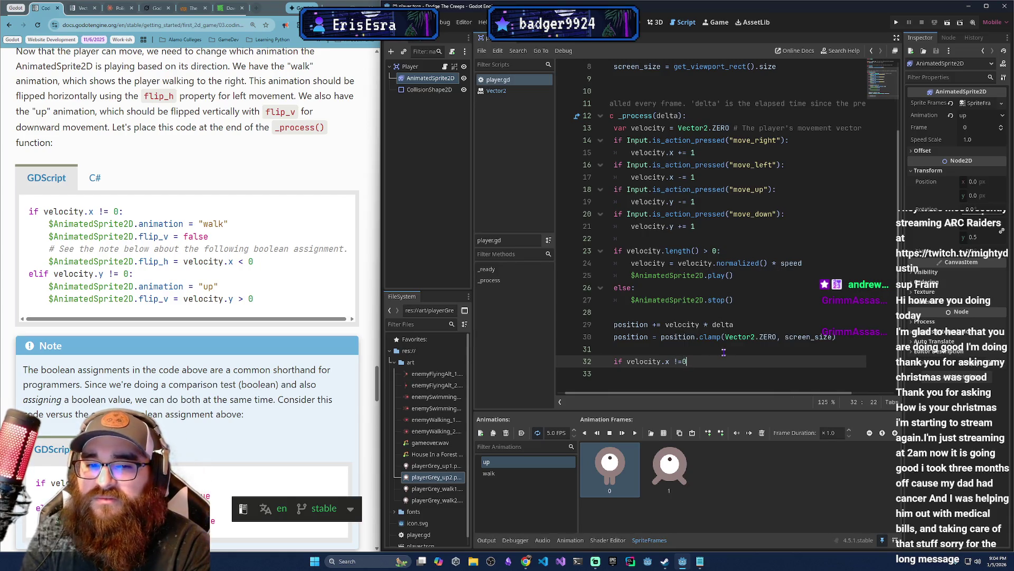
type(":")
key("Return")
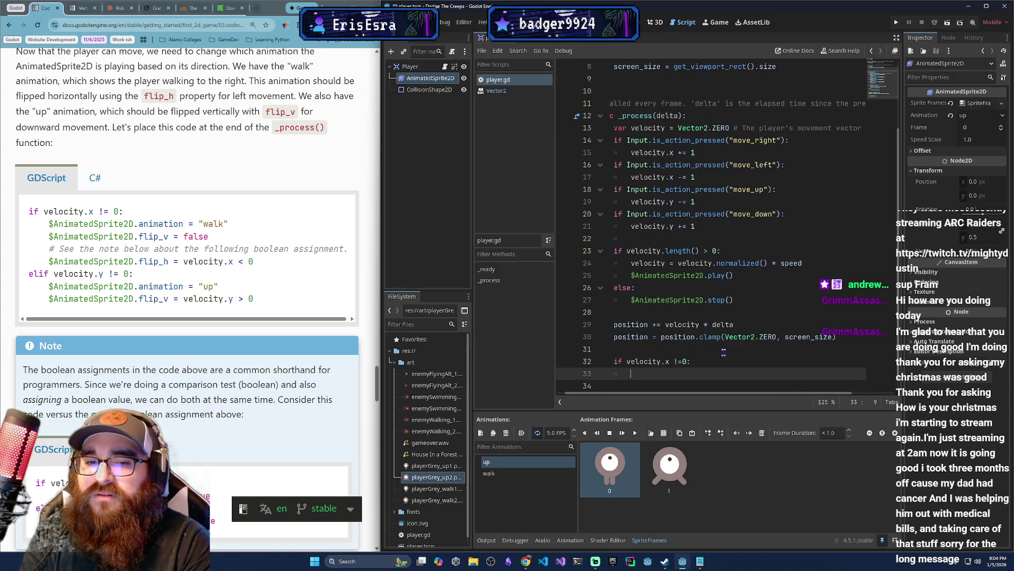
type("#")
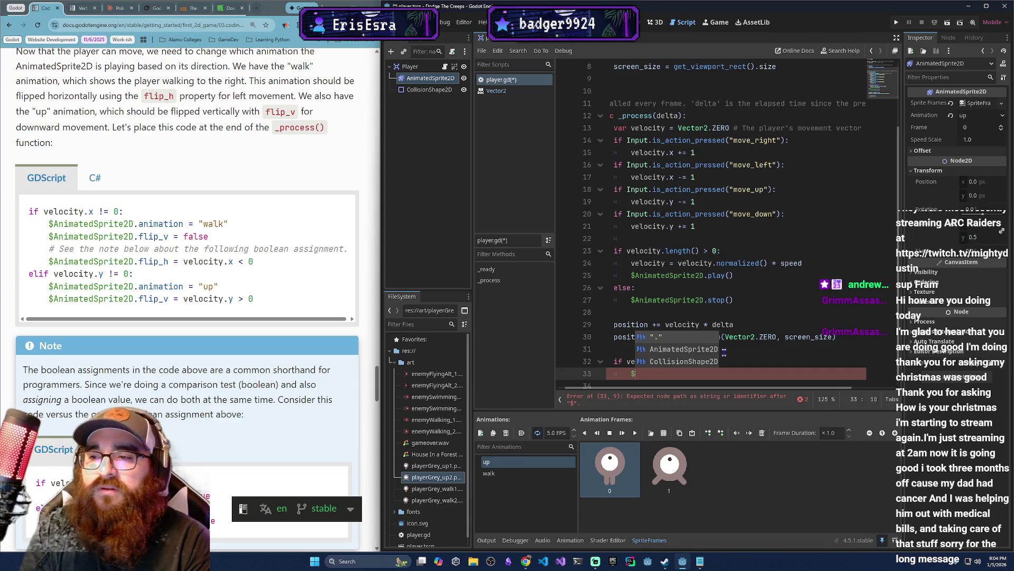
type("An")
key("Return")
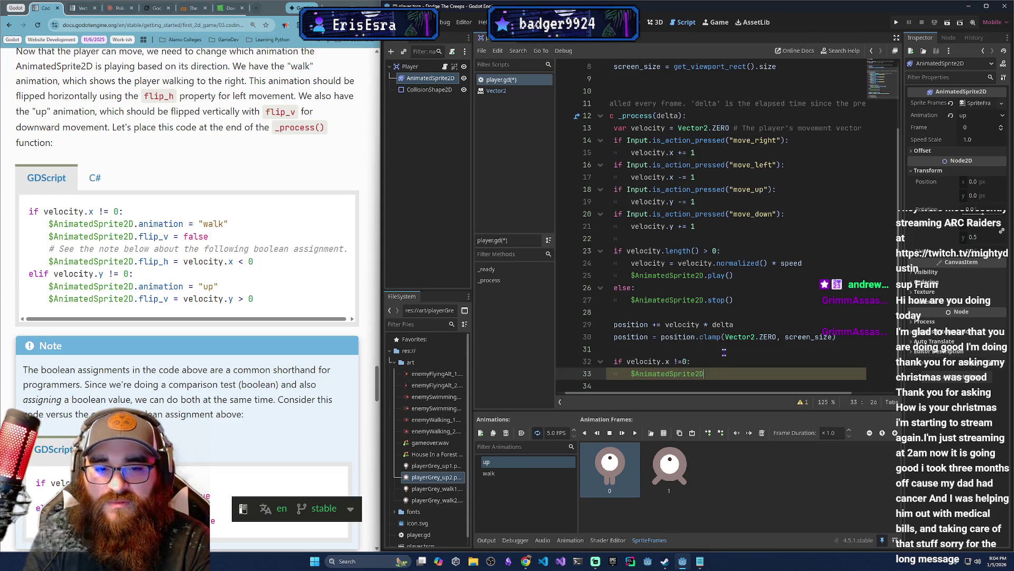
type(".anima")
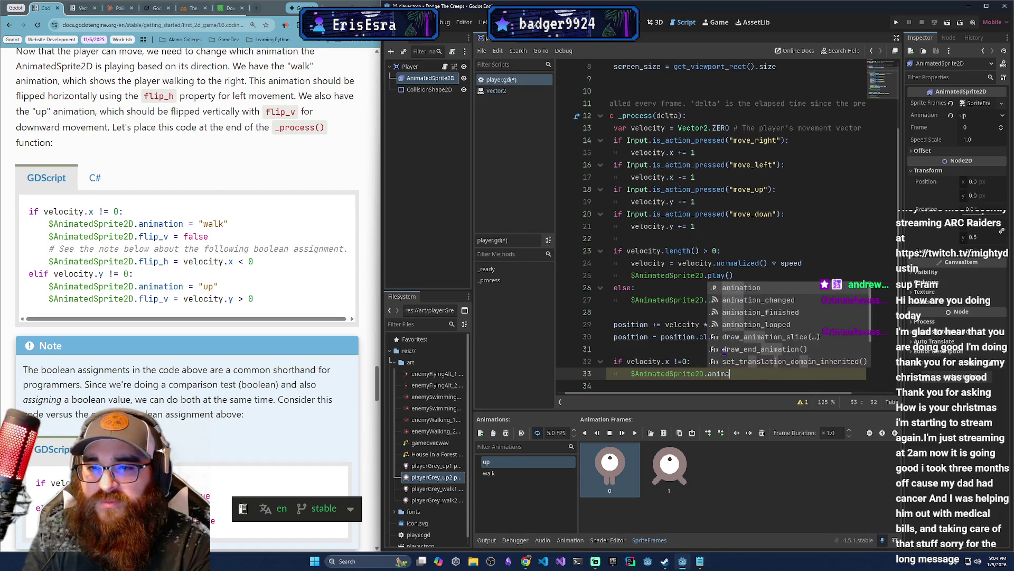
type("tion = \"walk")
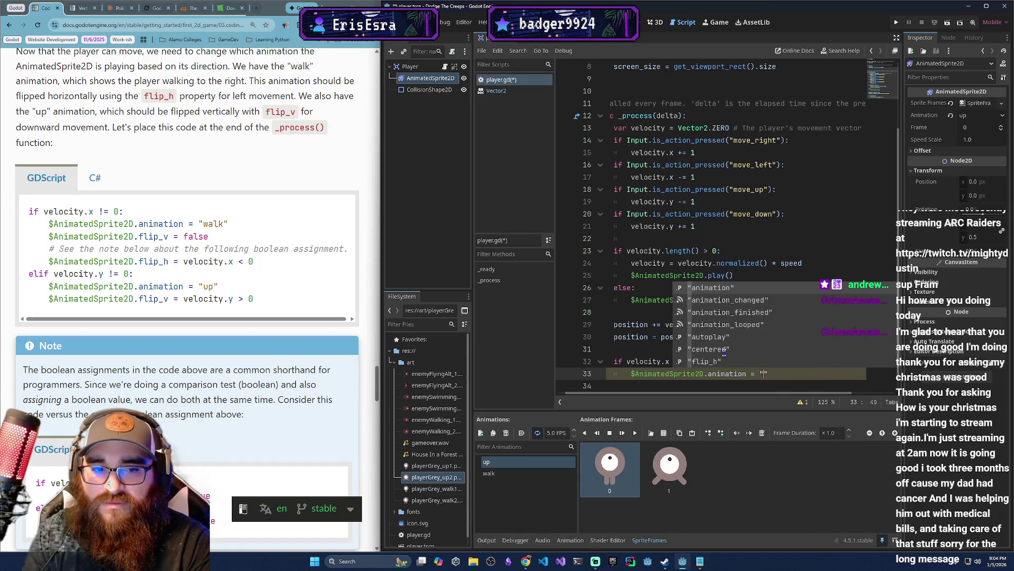
key("Return")
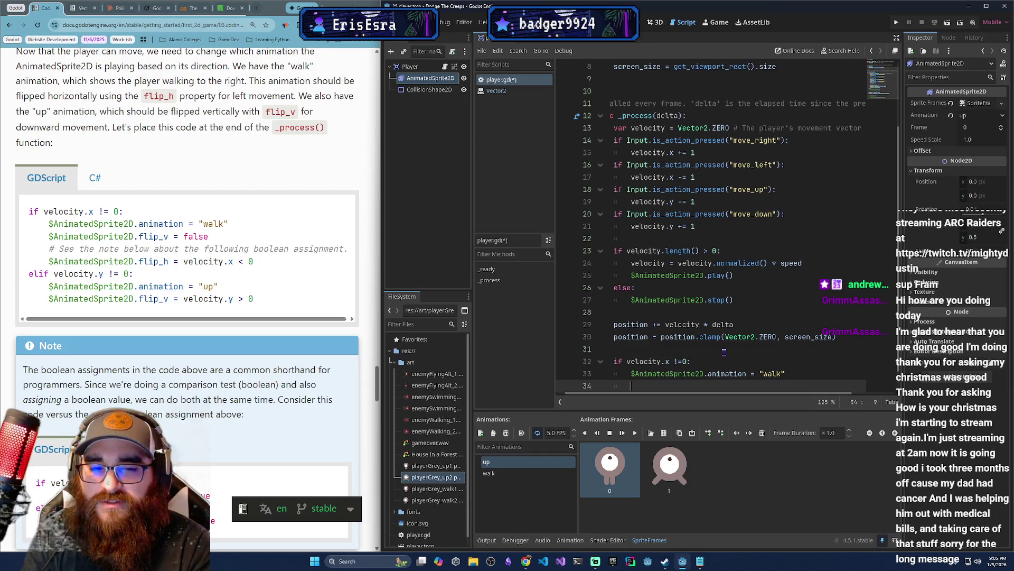
Add $AnimatedSprite2D.flip_v = false inside the walk branch.
type("$AnimatedSprite2D")
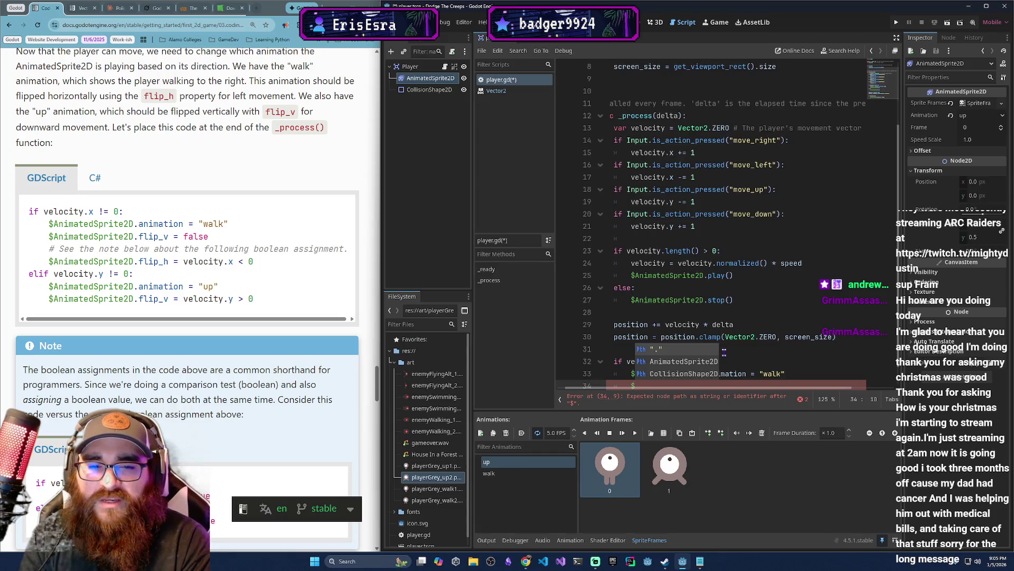
key("Down")
key("Return")
type(".fli")
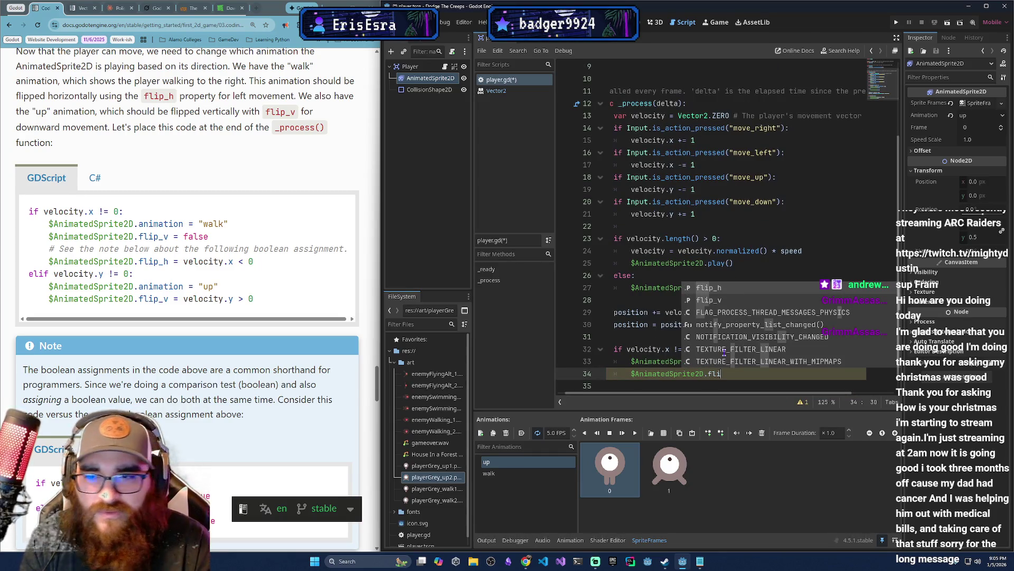
key("Down")
key("Return")
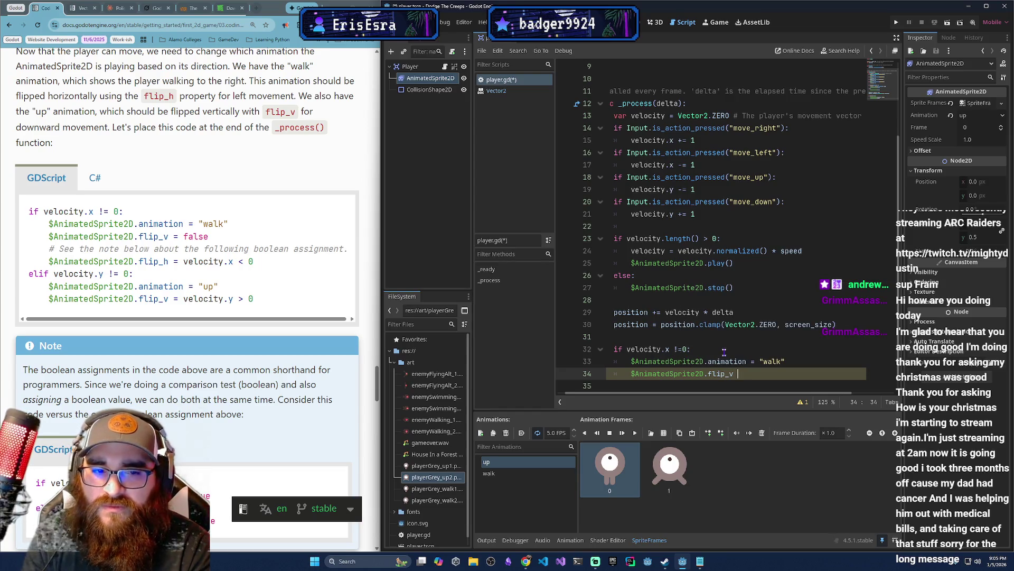
type("= fal")
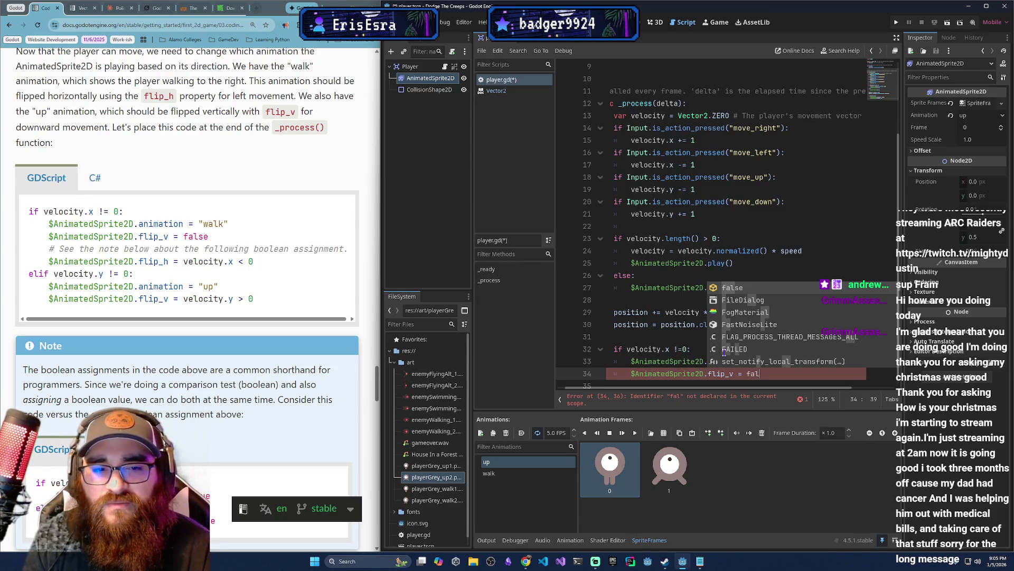
key("Return")
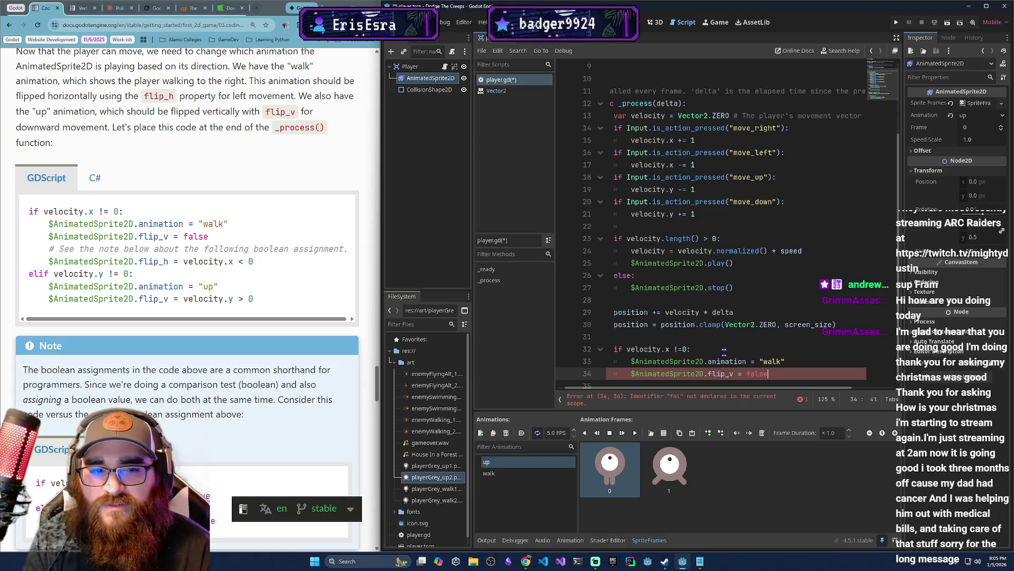
key("Return")
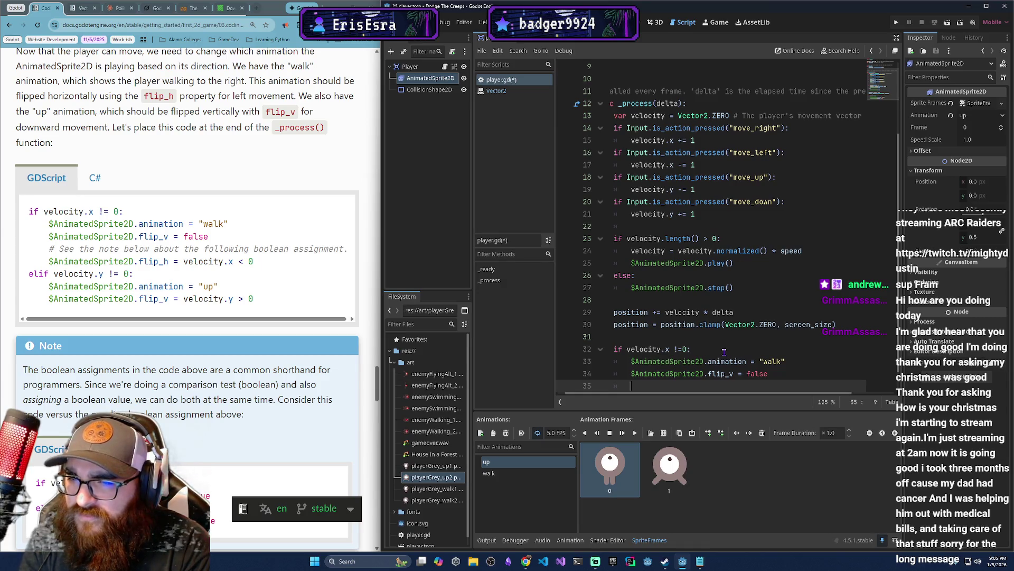
key("Return")
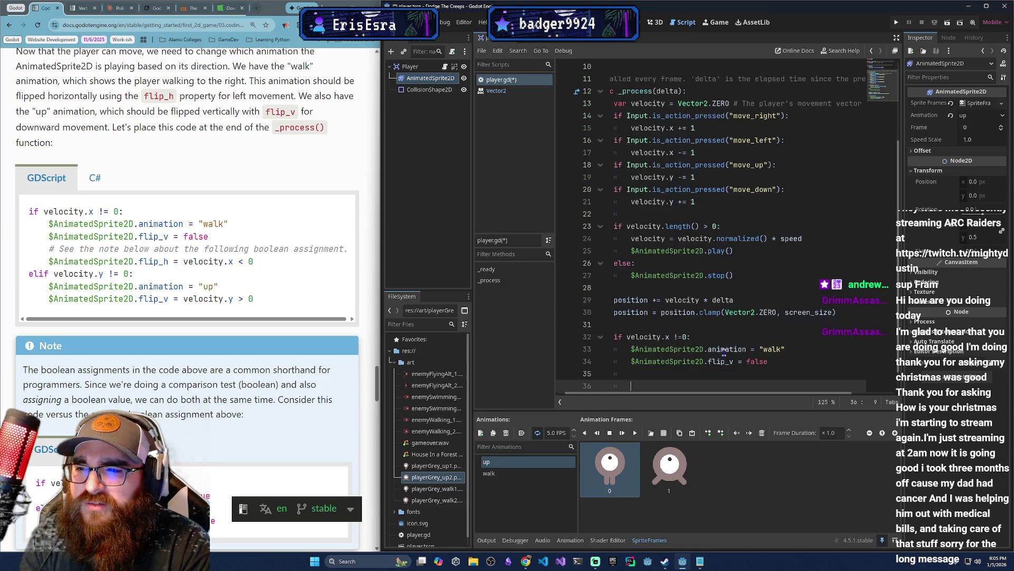
Add $AnimatedSprite2D.flip_h = velocity.x < 0 to the walk branch.
key("Up")
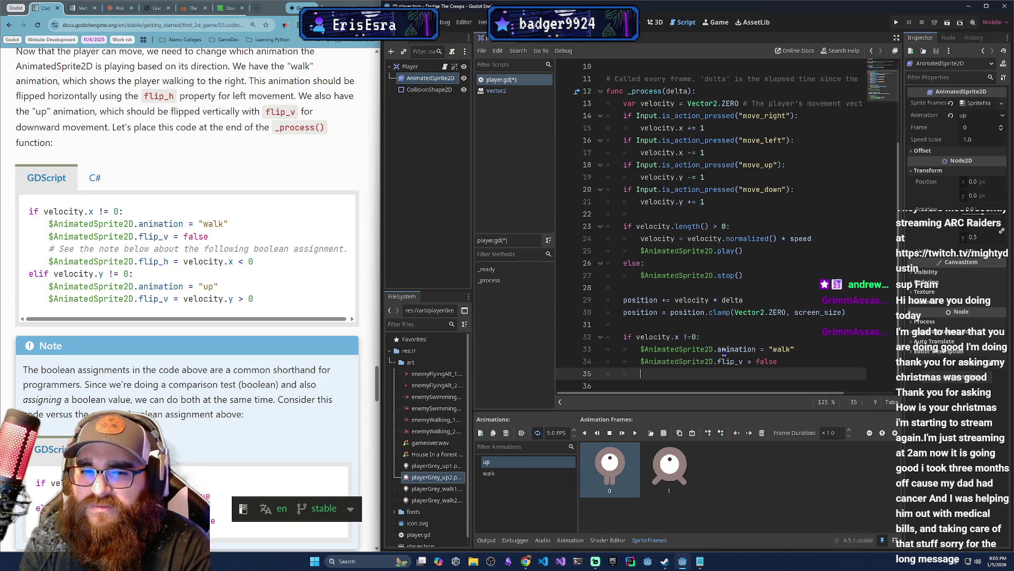
key("Tab")
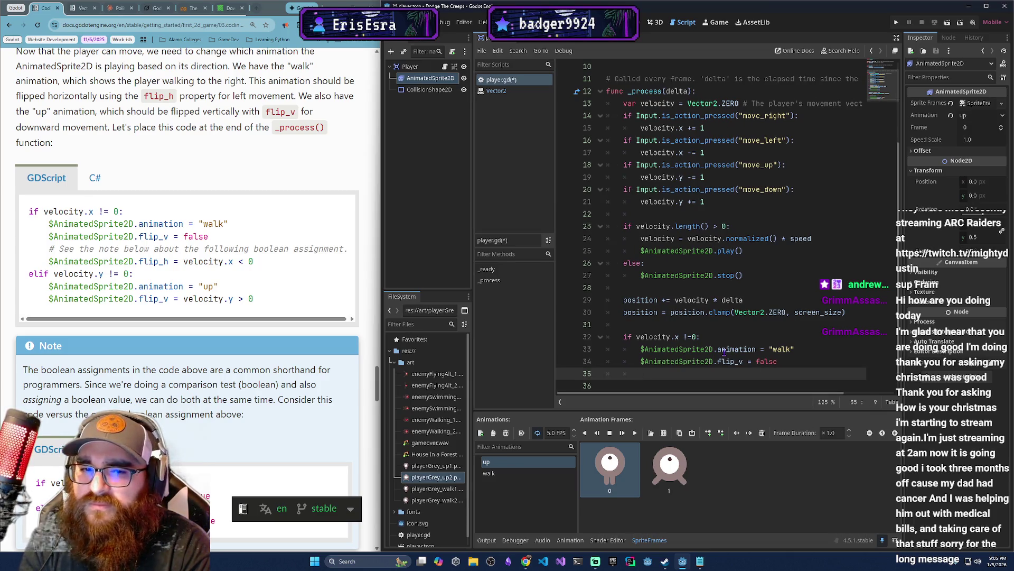
type("$")
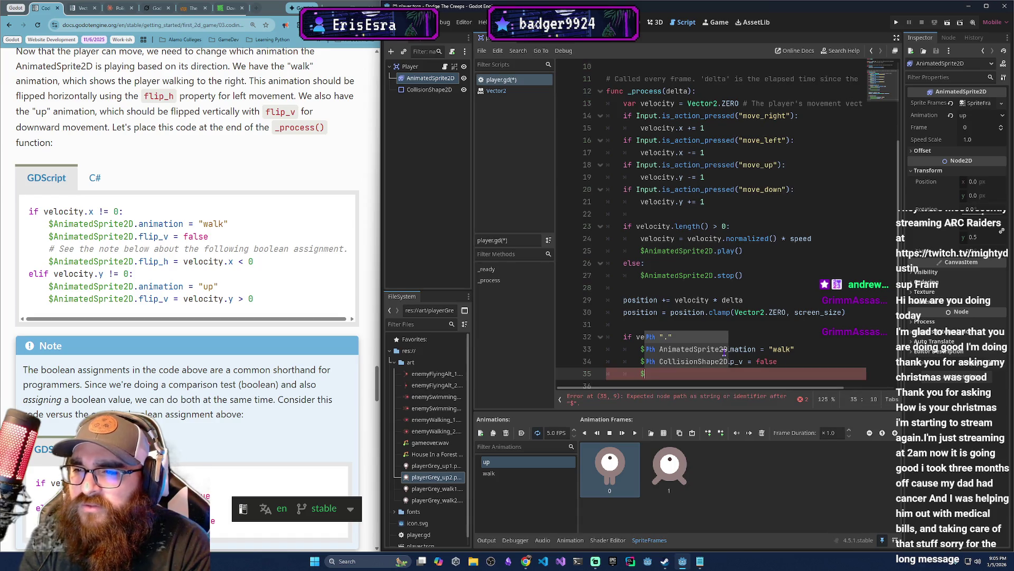
key("Return")
key("BackSpace")
key("BackSpace")
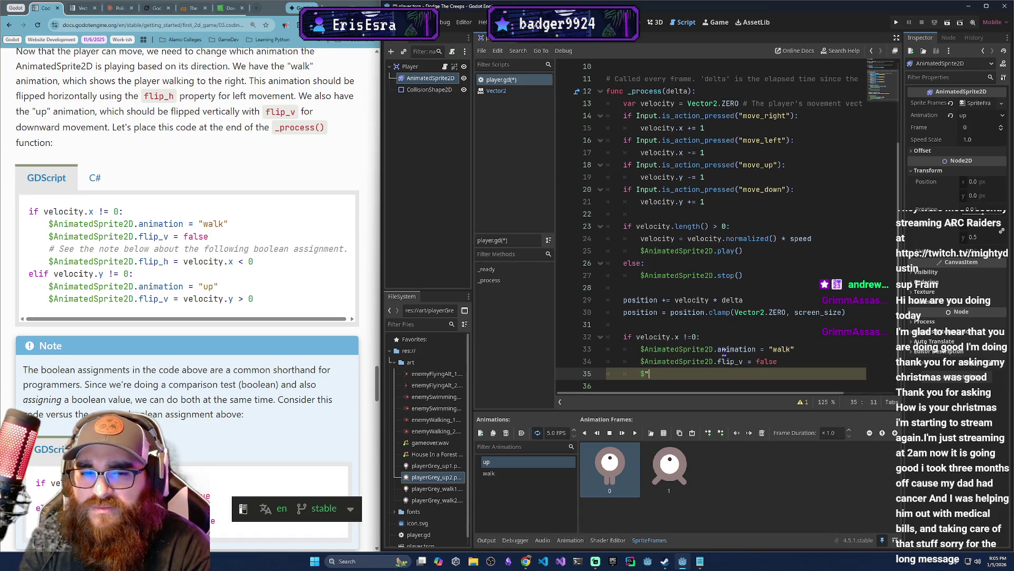
type("n")
key("Return")
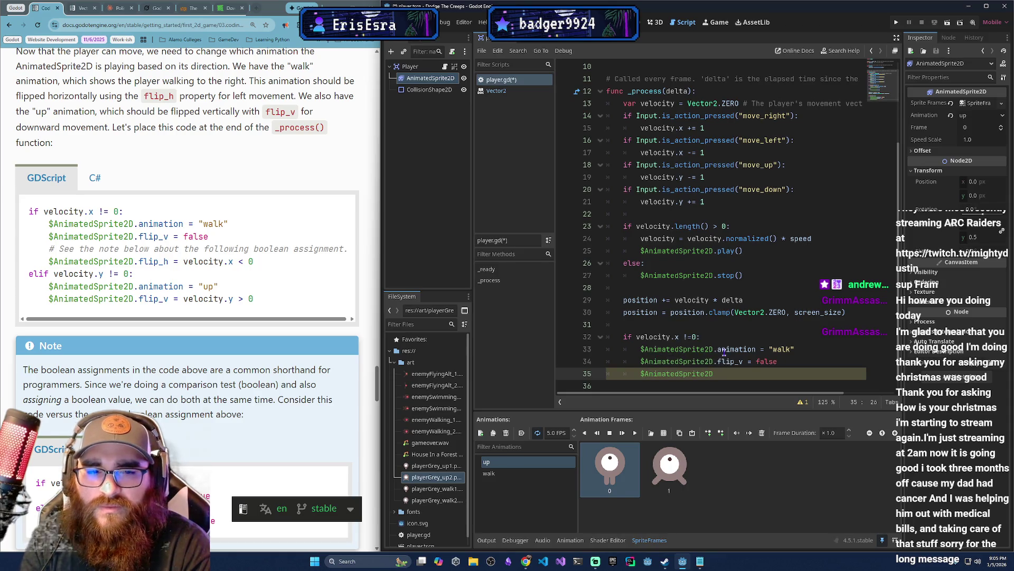
type(".fli")
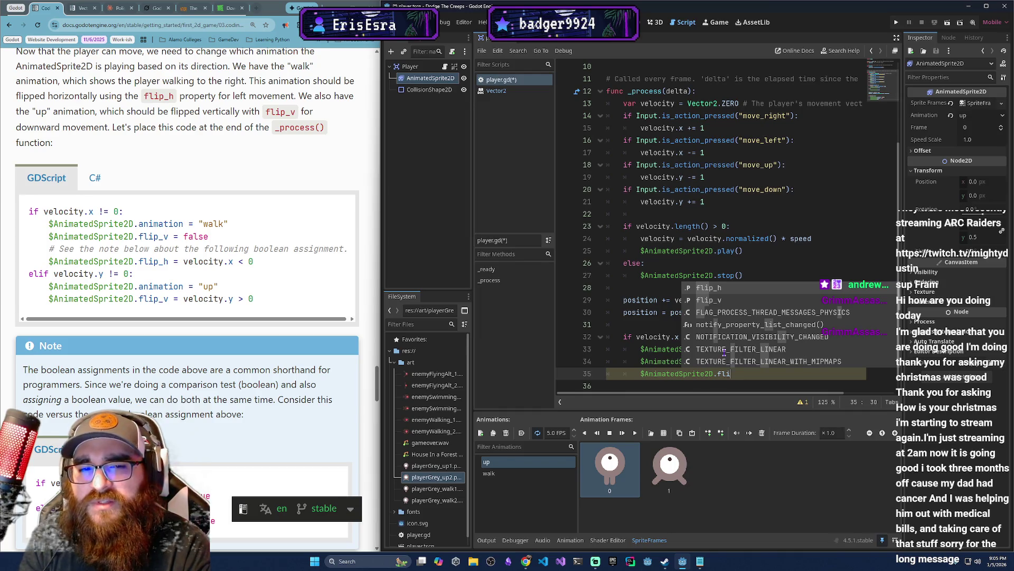
key("Return")
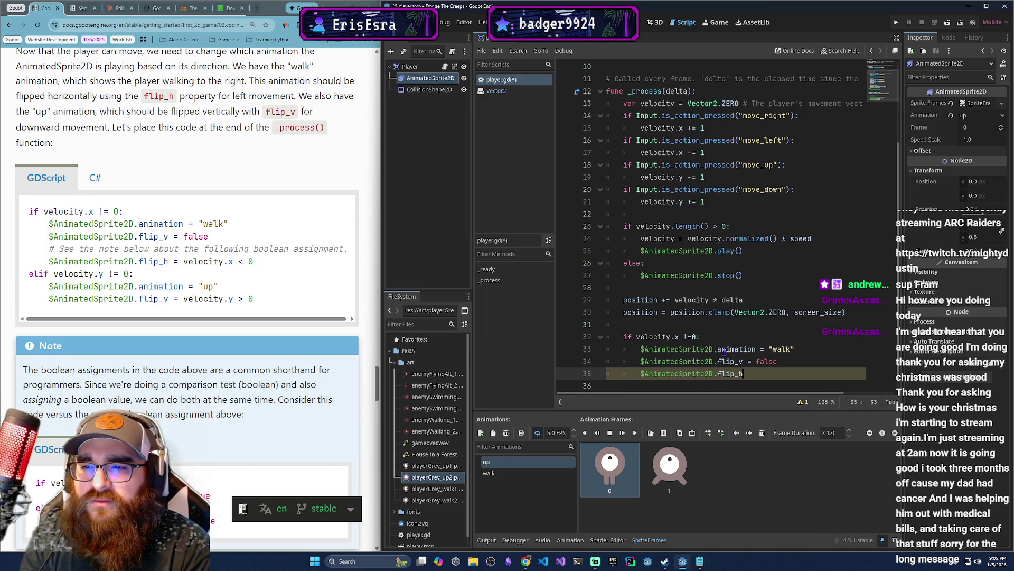
type(" = vel")
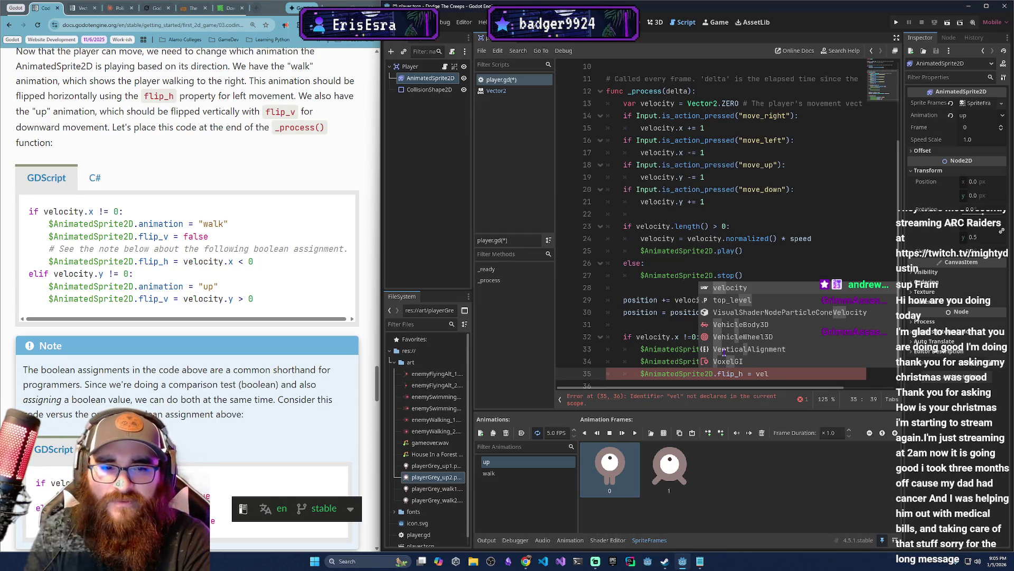
type("ocity.")
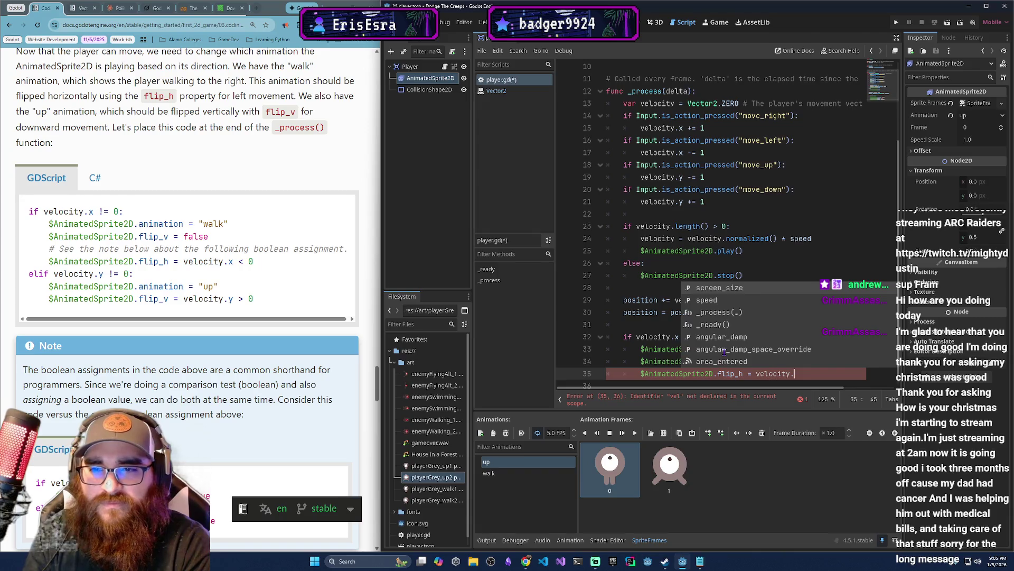
type("x < 0")
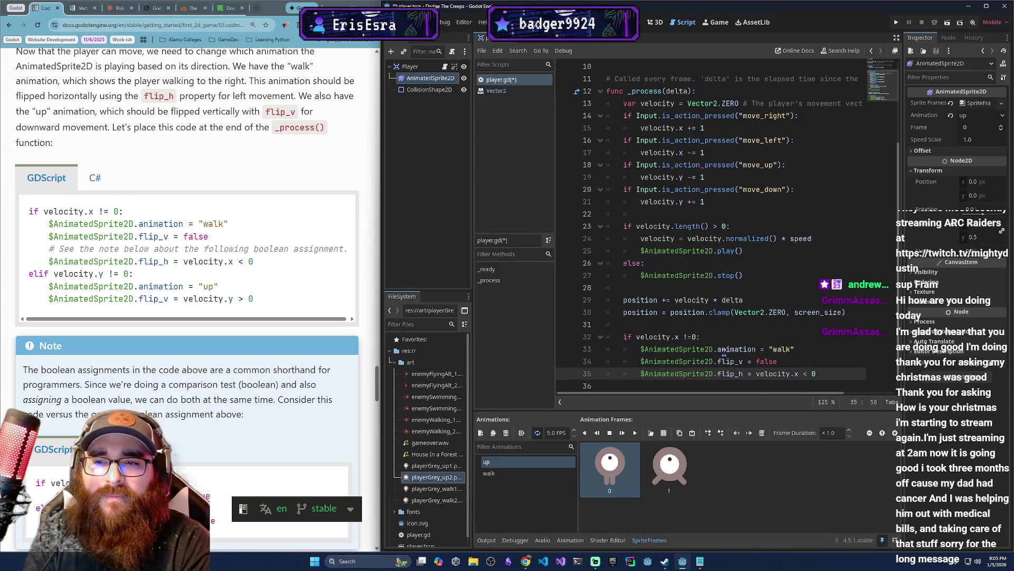
key("Return")
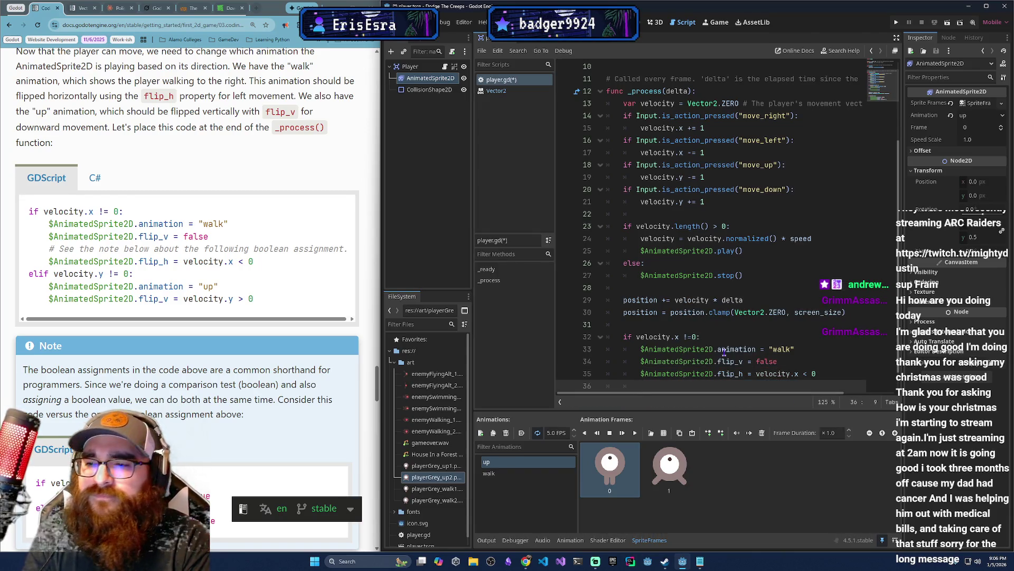
Add an elif velocity.y != 0: branch setting $AnimatedSprite2D.animation = "up".
type("e")
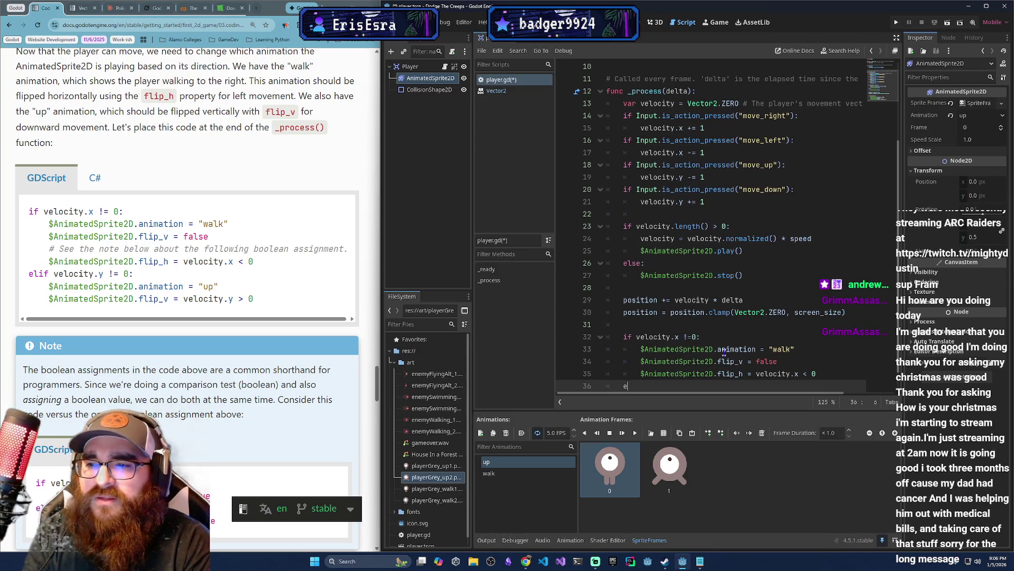
type("lif velo")
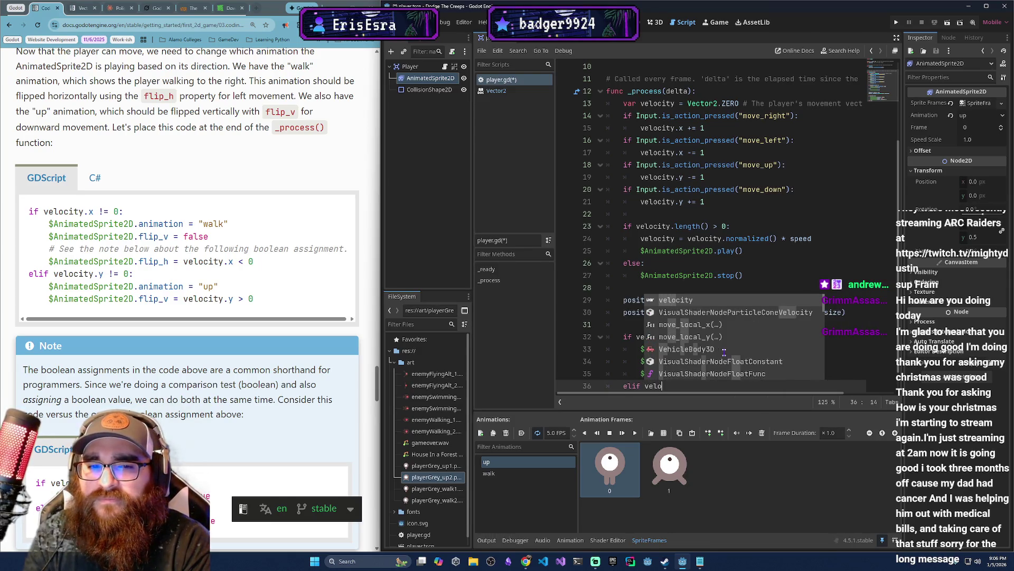
type("city.y!=")
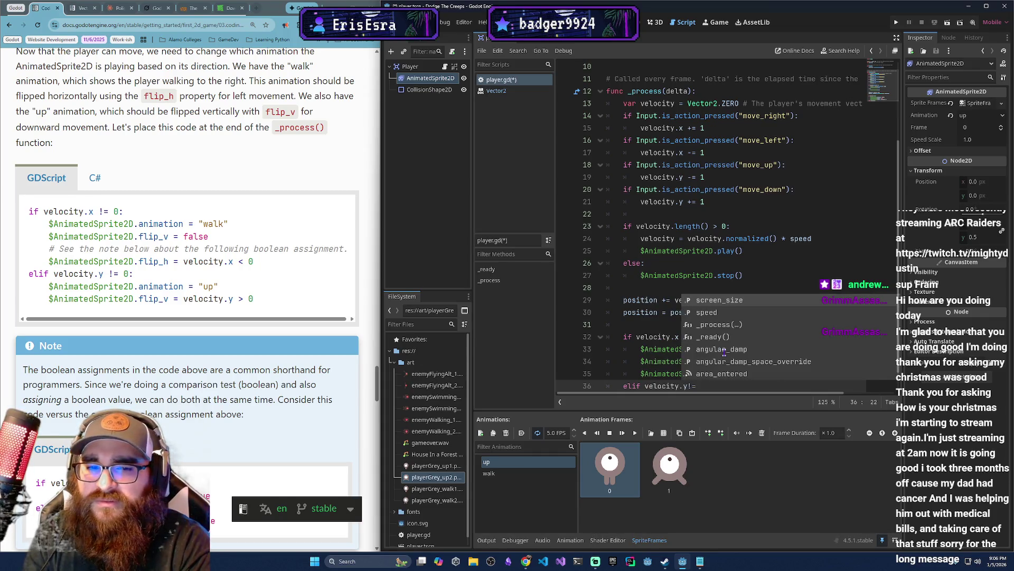
key("BackSpace")
key("BackSpace")
type("!= 0")
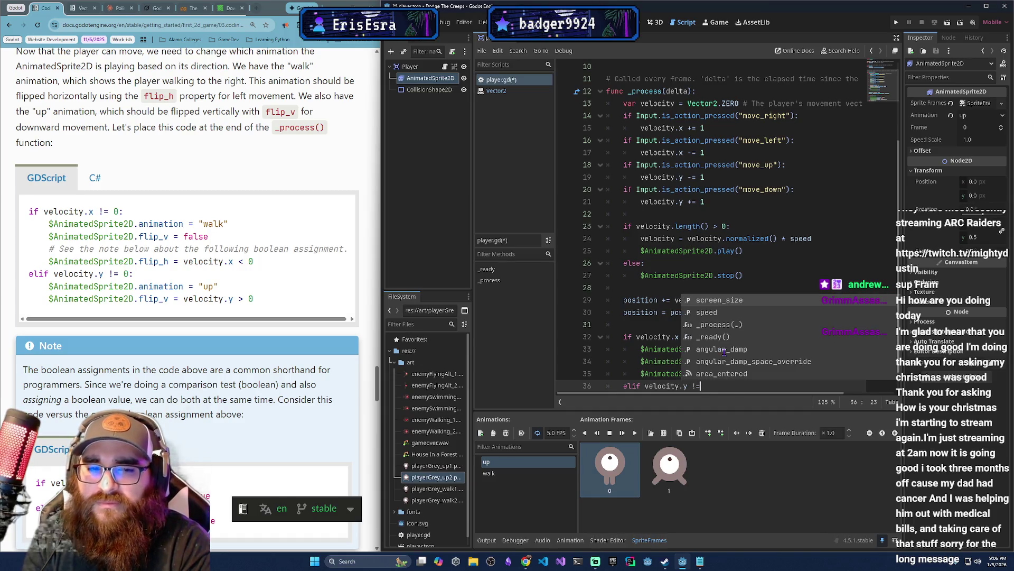
type(":")
key("Return")
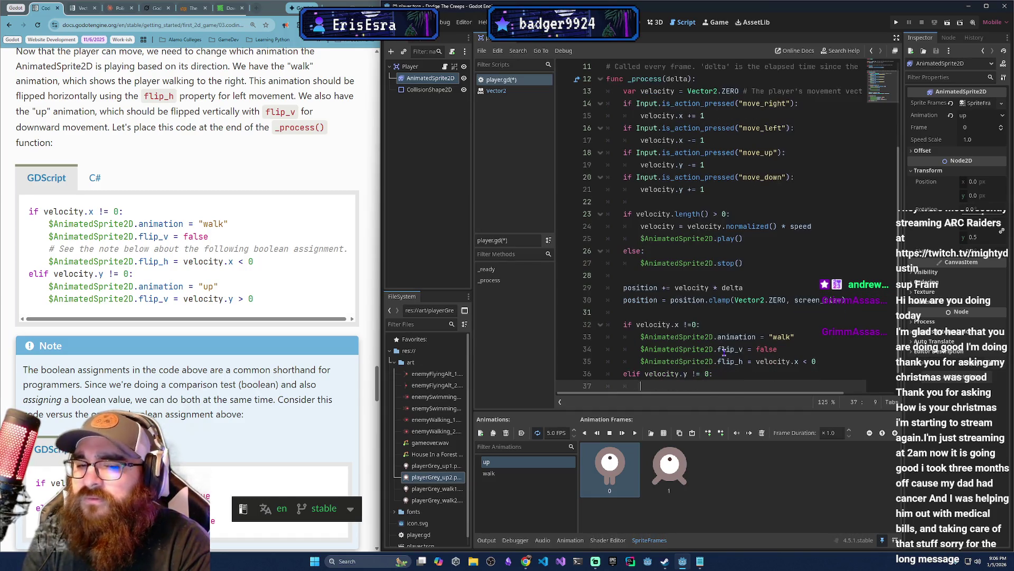
type("$an")
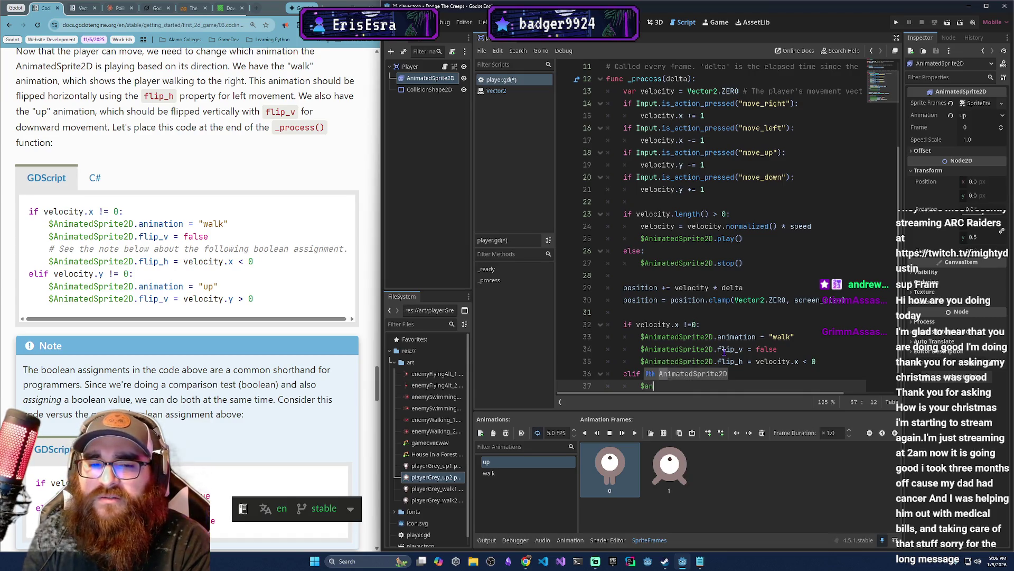
key("Return")
type(".an")
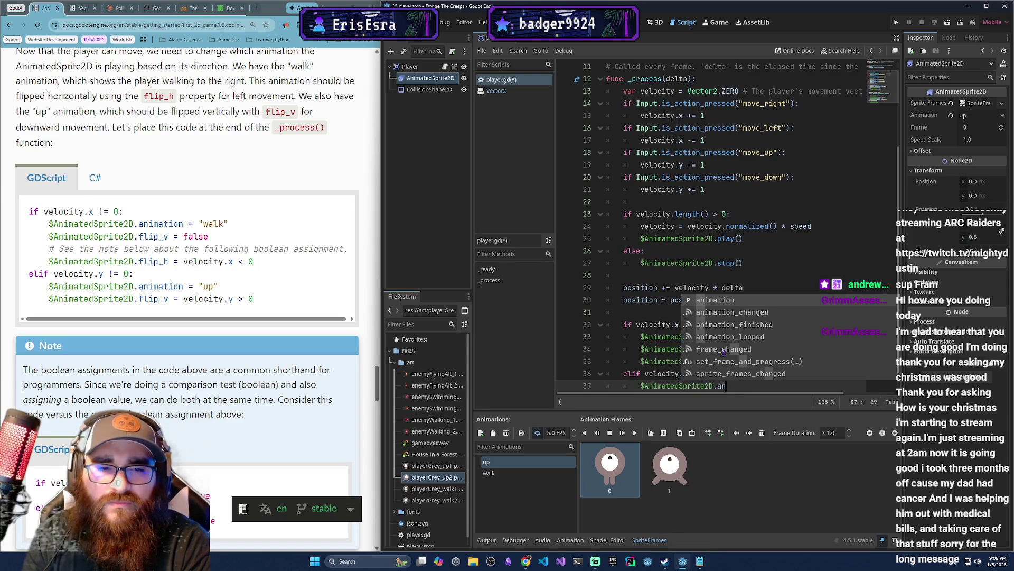
key("Return")
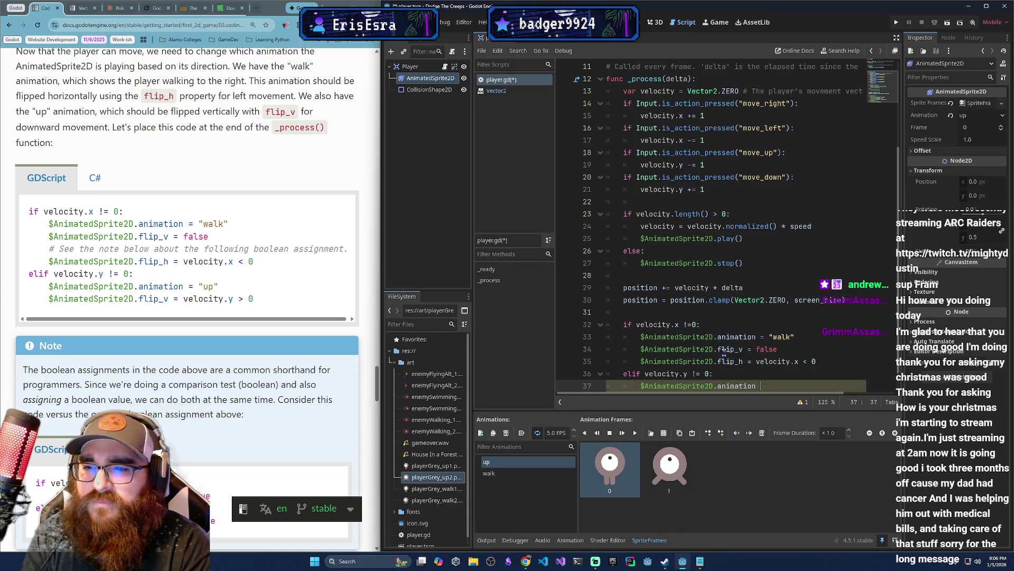
type("= \"up\"")
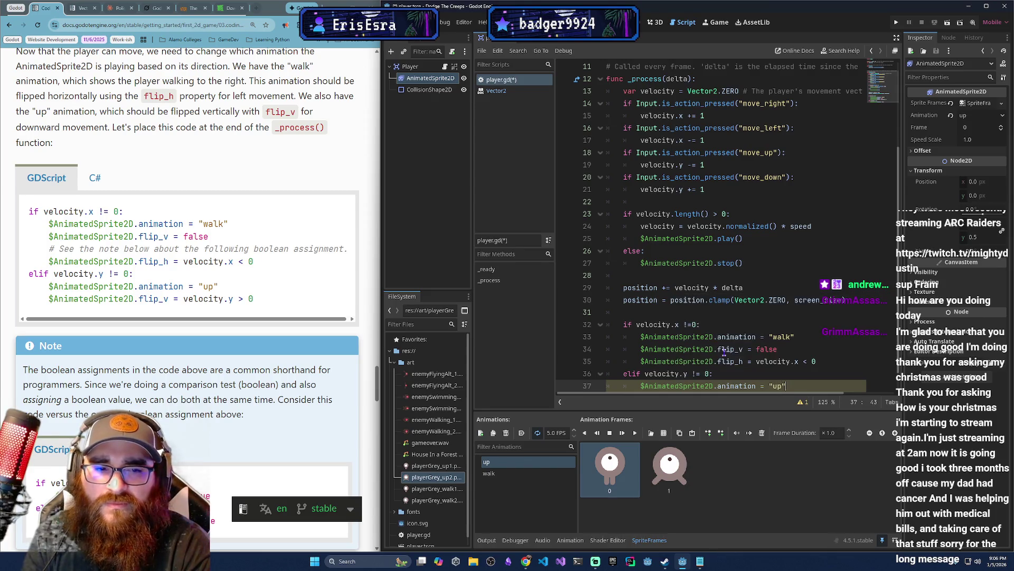
key("Return")
Complete line 38 as $AnimatedSprite2D.flip_h = velocity.y > 0 in the up branch.
type("$A")
key("Return")
type(".flip")
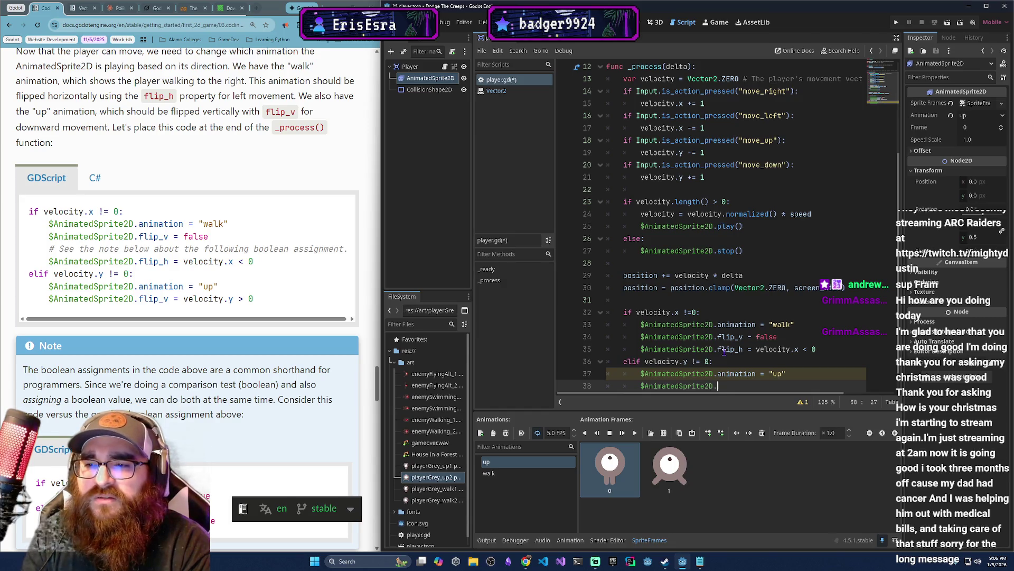
key("Return")
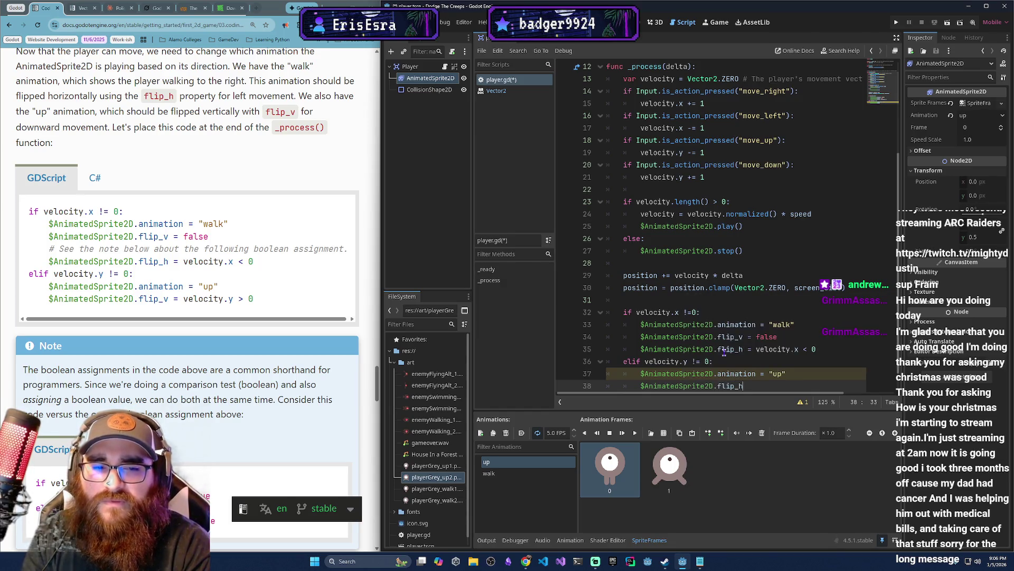
type(" = vel")
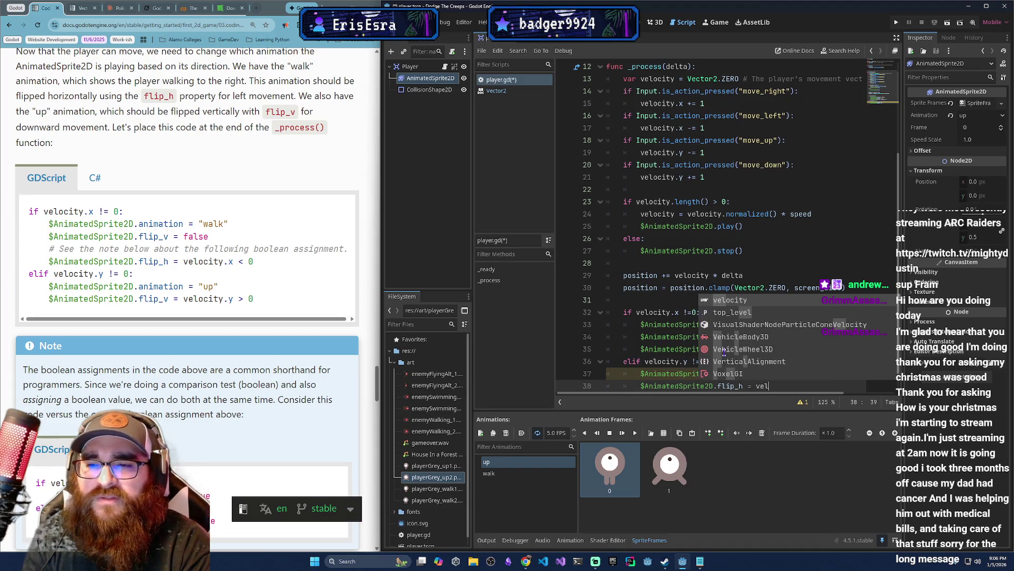
key("Return")
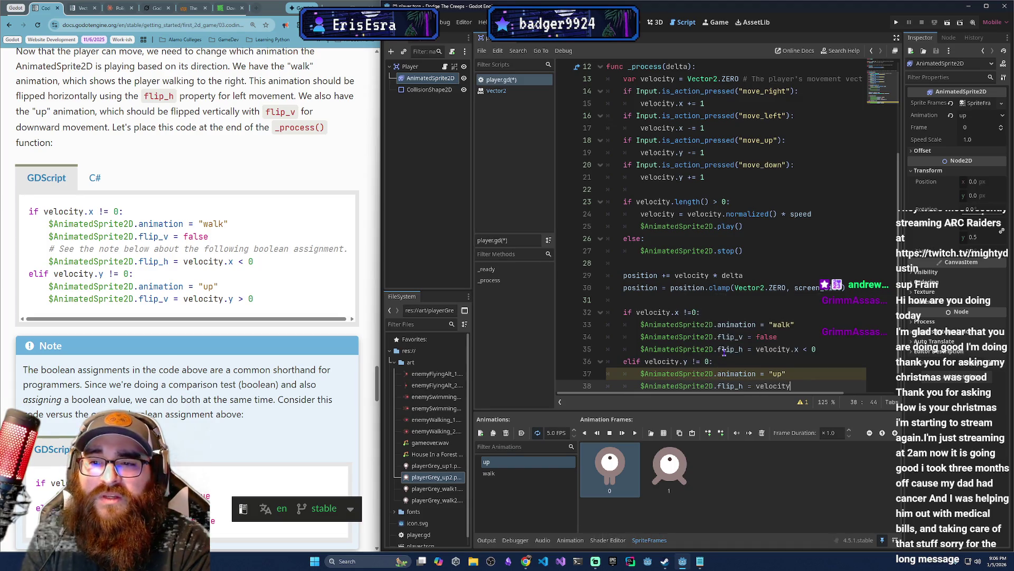
type(".")
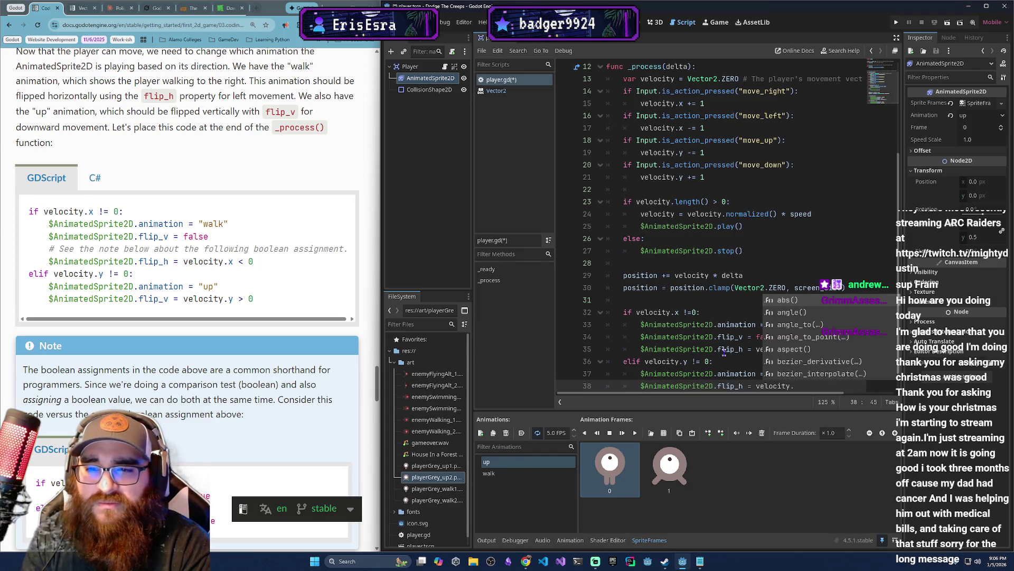
type("y >")
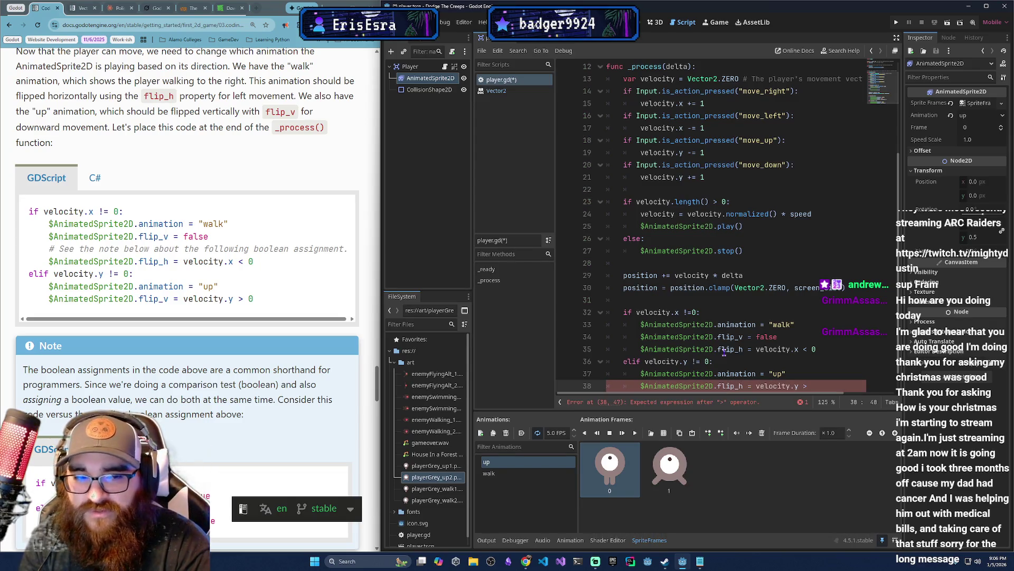
type(" 0")
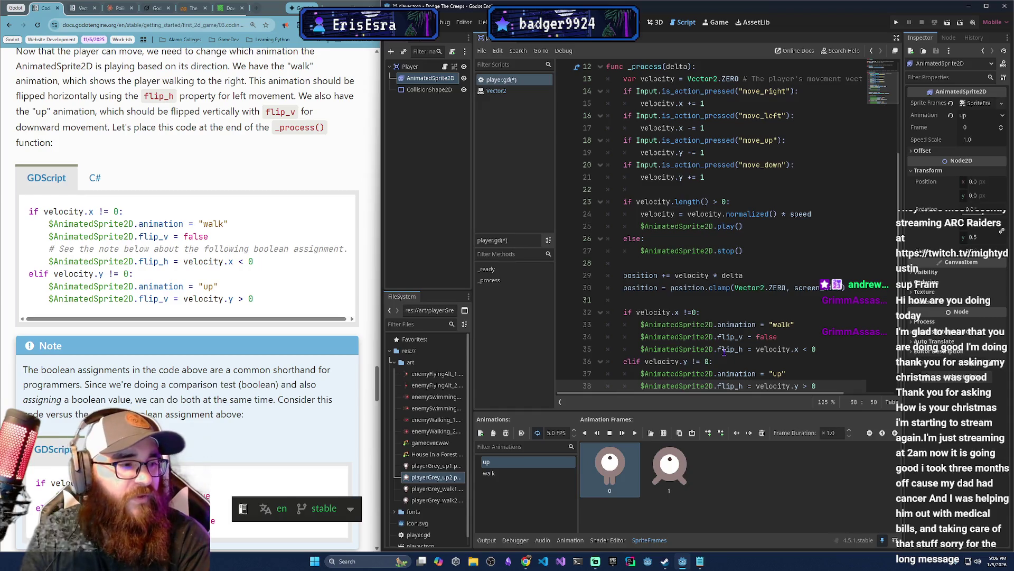
scroll(757, 339, "up", 1)
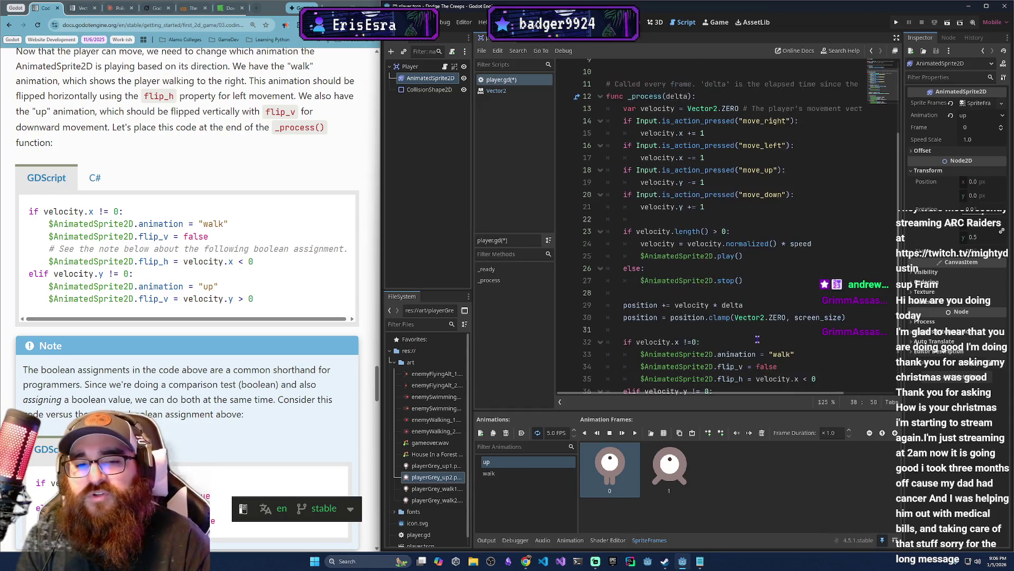
scroll(757, 339, "down", 2)
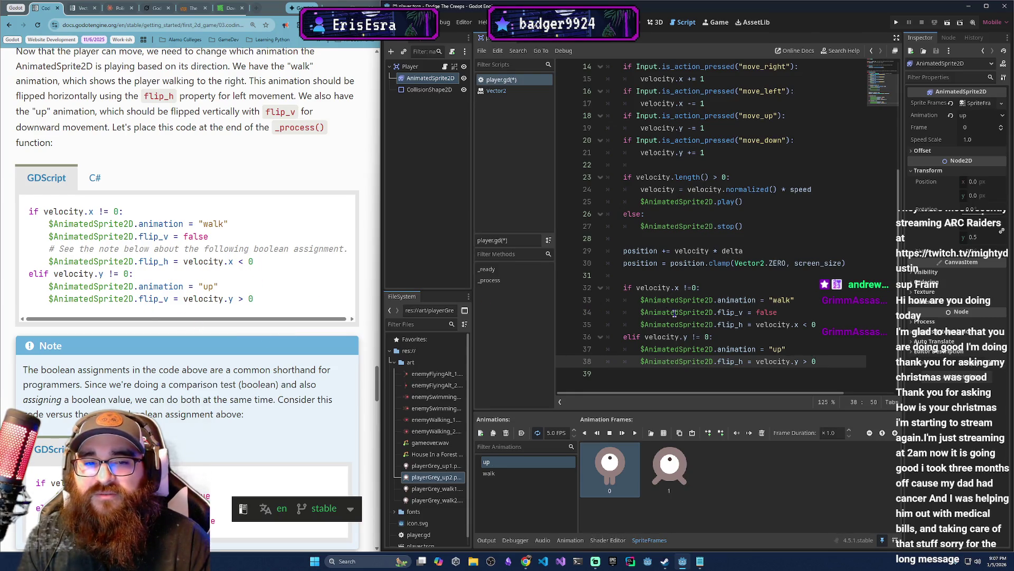
mouse_move(739, 312)
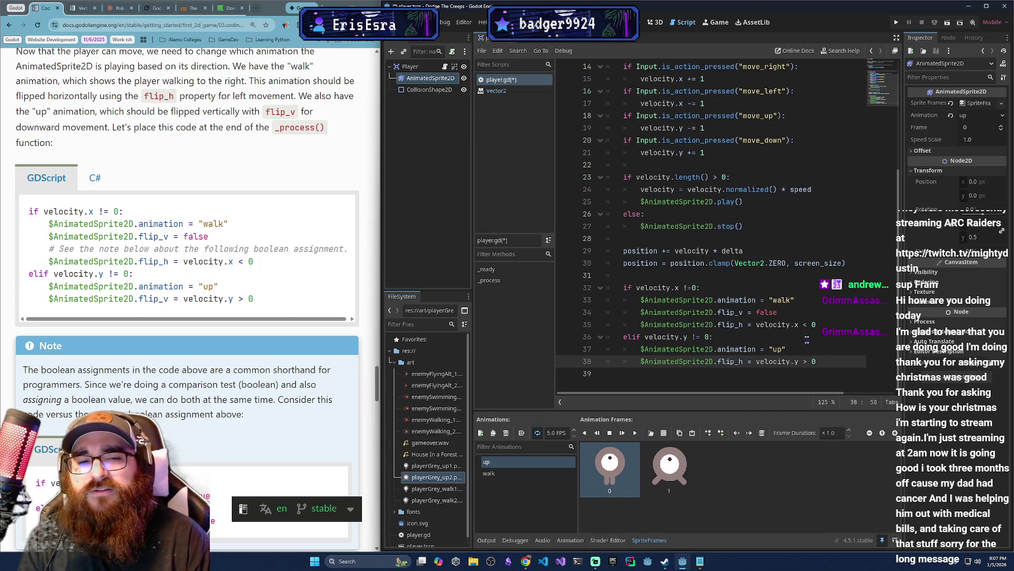
left_click_drag(822, 331, 676, 312)
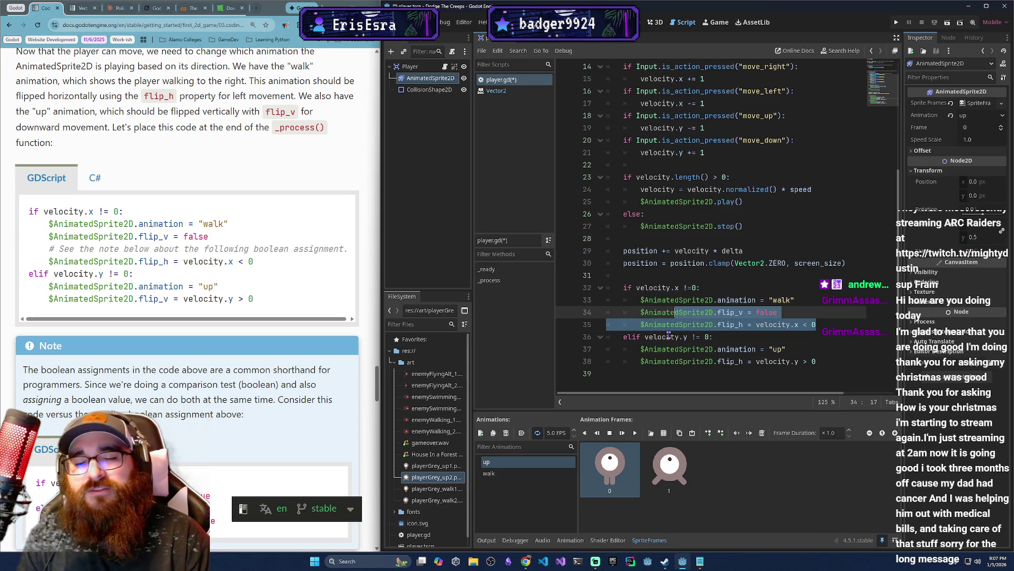
scroll(187, 349, "down", 4)
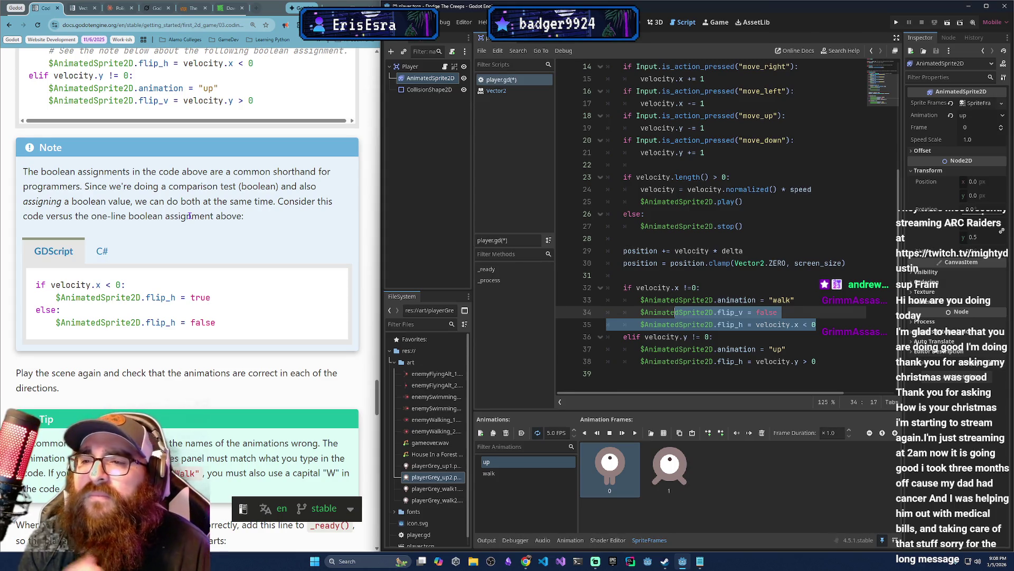
scroll(109, 274, "up", 2)
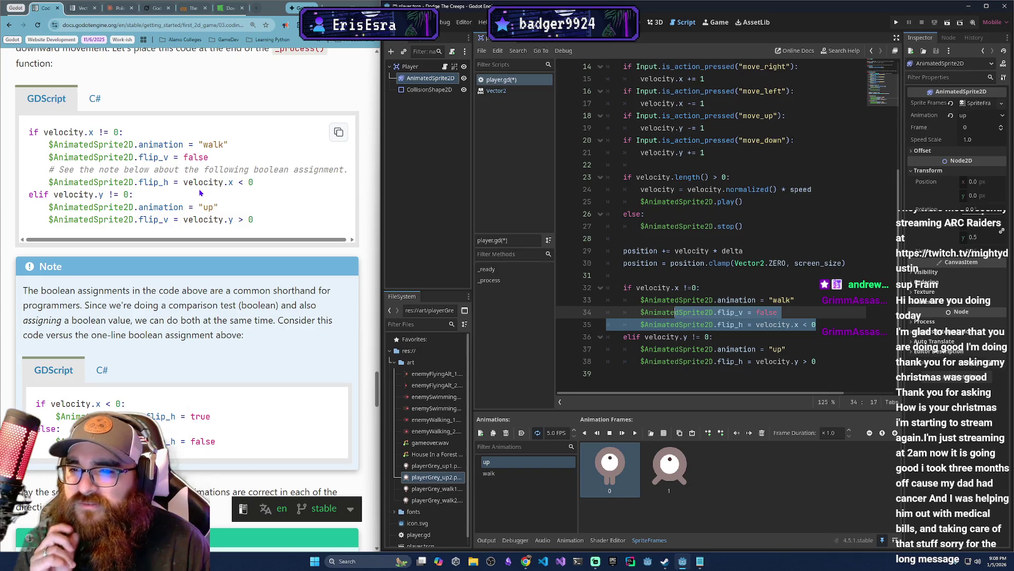
scroll(217, 333, "down", 5)
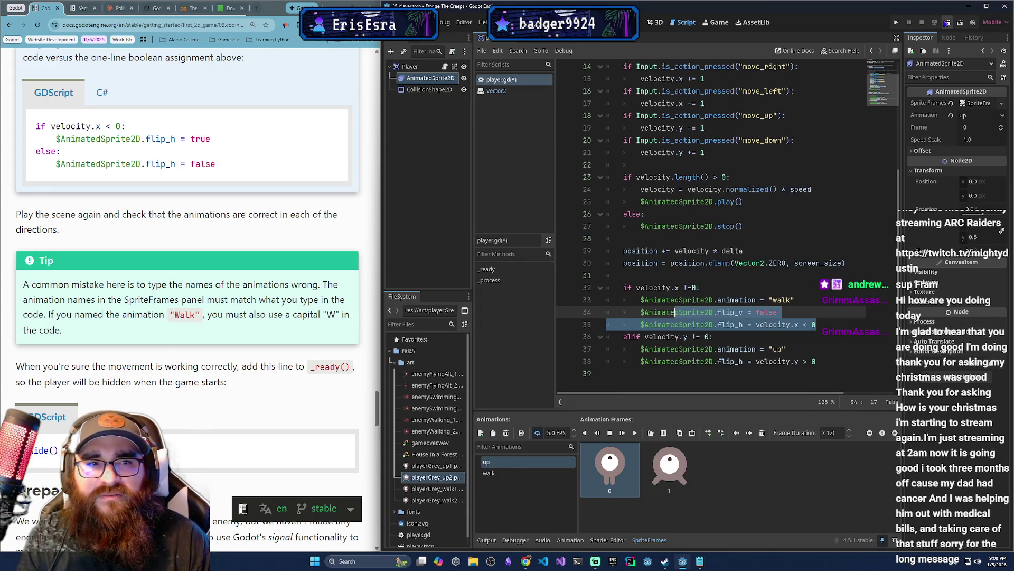
left_click(729, 178)
Save player.gd, run the scene, and drive the player right, down, up and left.
key("ctrl+s")
left_click(947, 24)
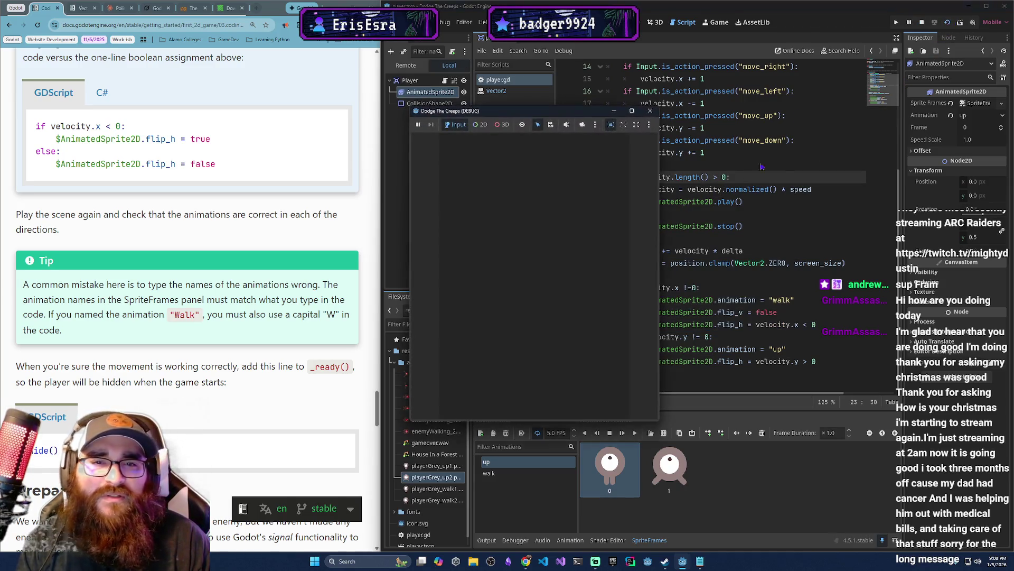
key("Right")
key("Down")
key("Up")
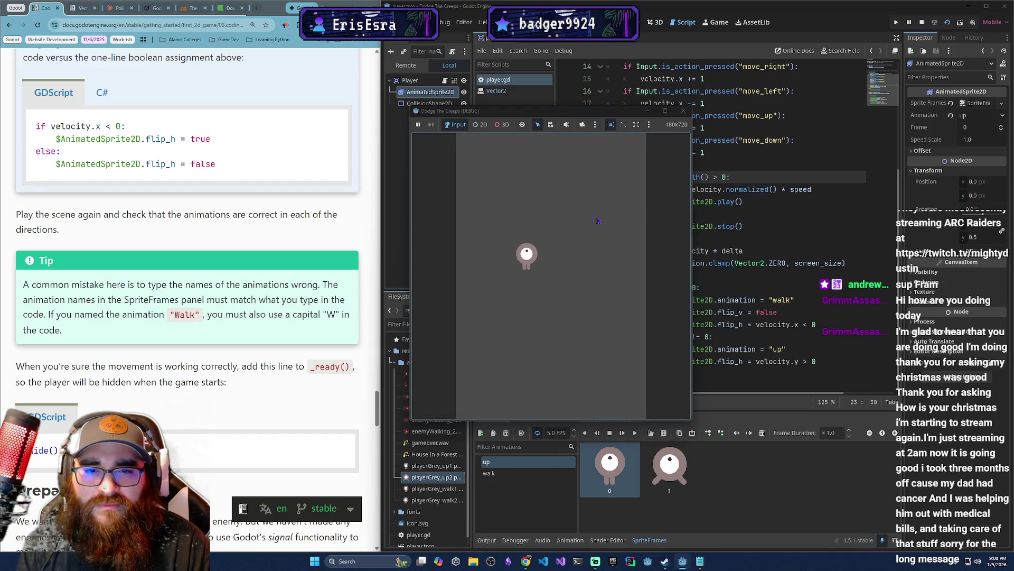
key("Right")
key("Left")
key("Down")
key("Up")
key("Down")
Keep steering the player, mostly up and down to check flipping, then return to line 38.
key("Left")
key("Right")
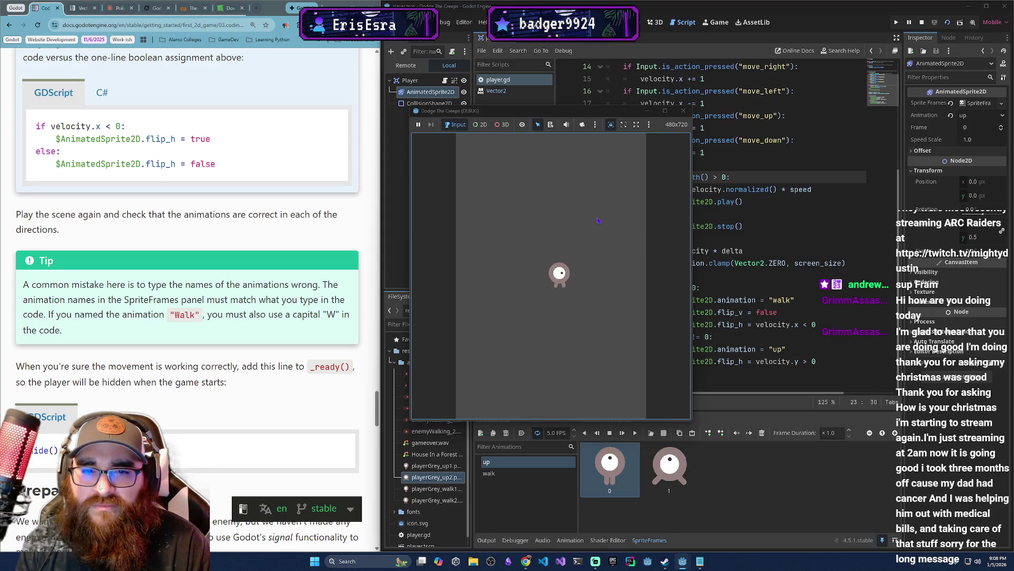
key("Left")
key("Up")
key("Down")
key("Up")
key("Down")
key("Up")
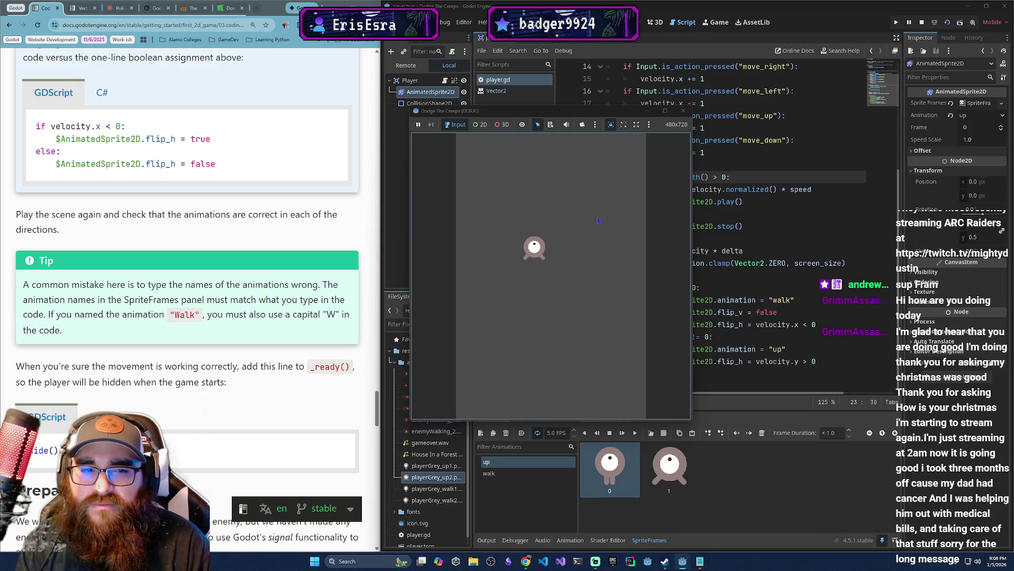
key("Down")
key("Up")
key("Down")
key("Up")
key("Down")
key("Up")
key("Down")
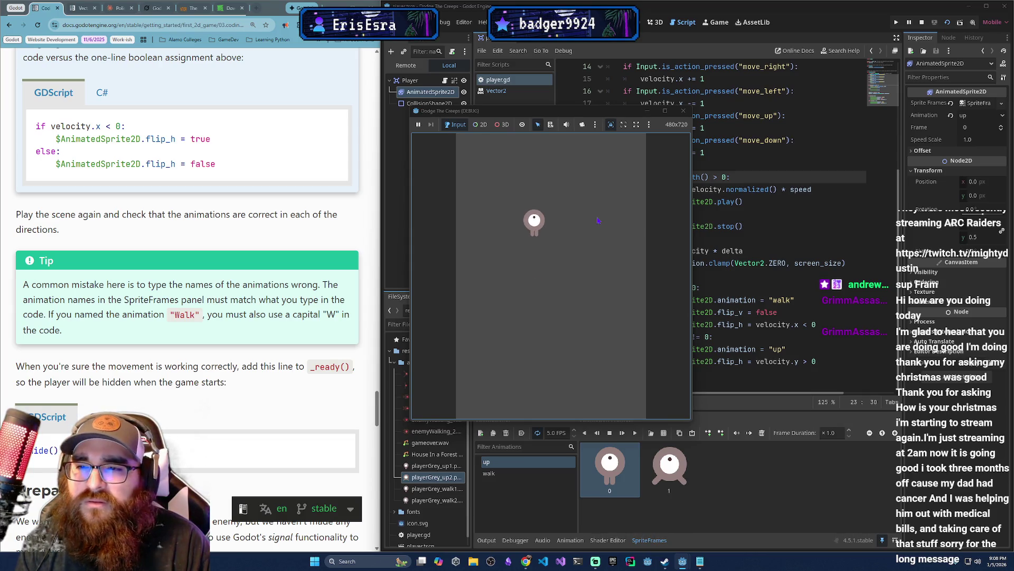
key("Up")
scroll(155, 256, "up", 2)
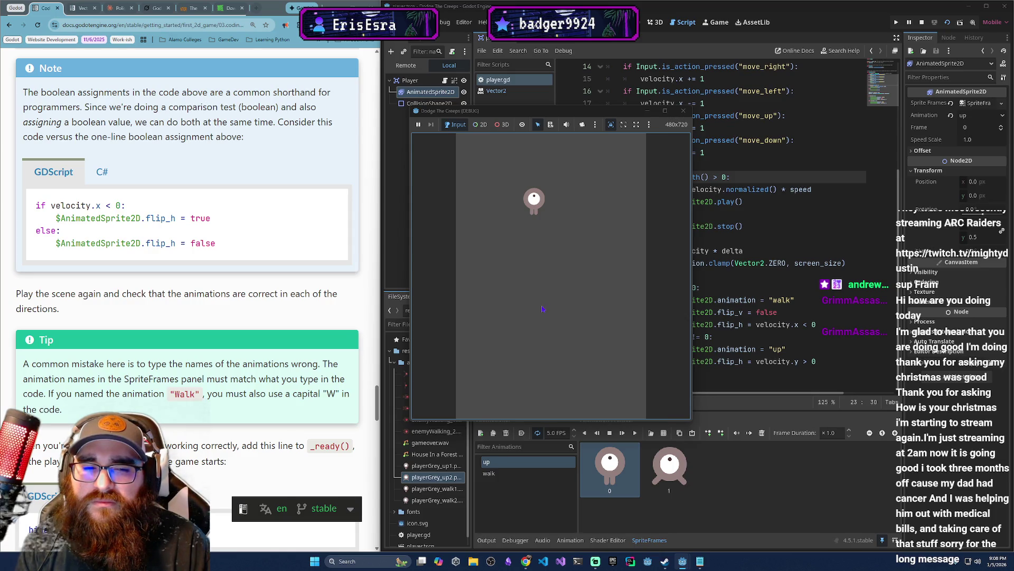
left_click(805, 362)
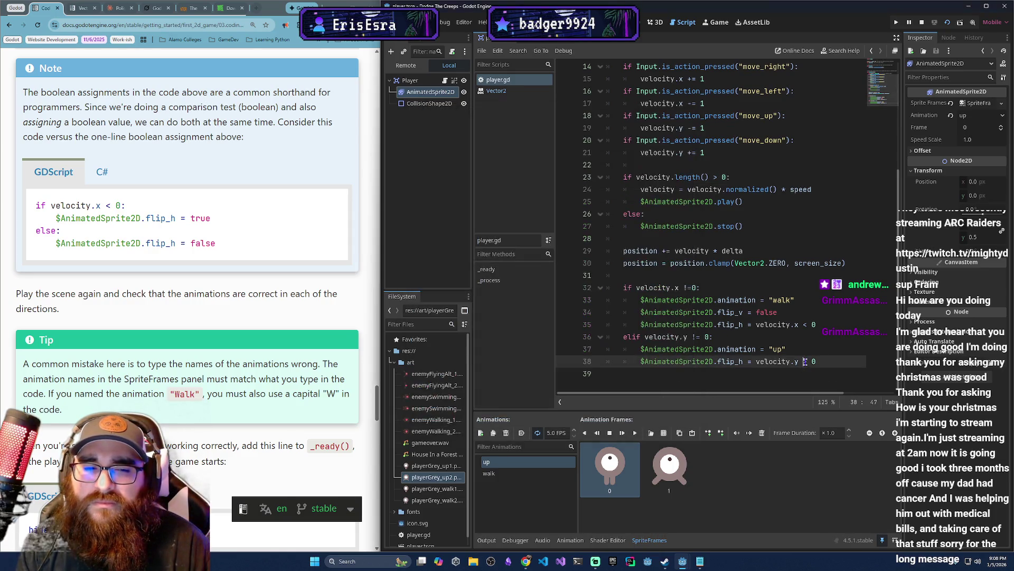
Try velocity.y < 0 on line 38, test-run the up animation, then stop the game.
left_click(802, 362)
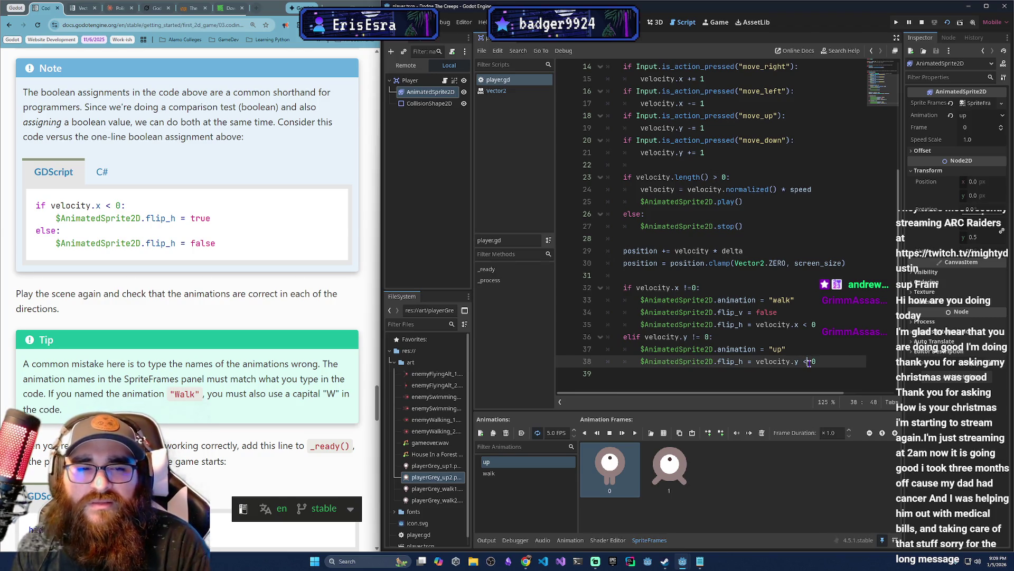
type("<")
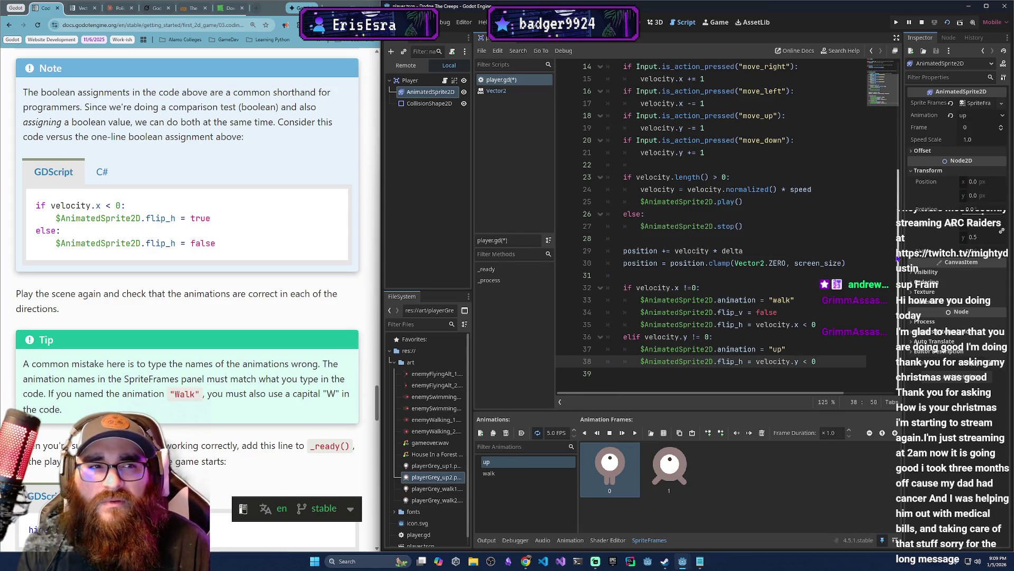
left_click(948, 23)
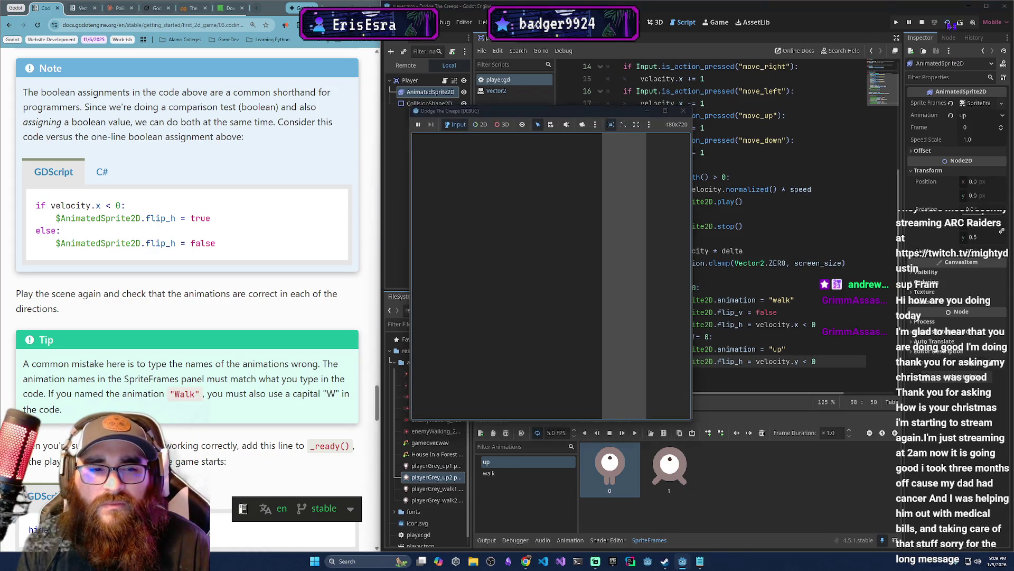
key("Down")
key("Right")
key("Down")
key("Up")
key("Down")
key("Down")
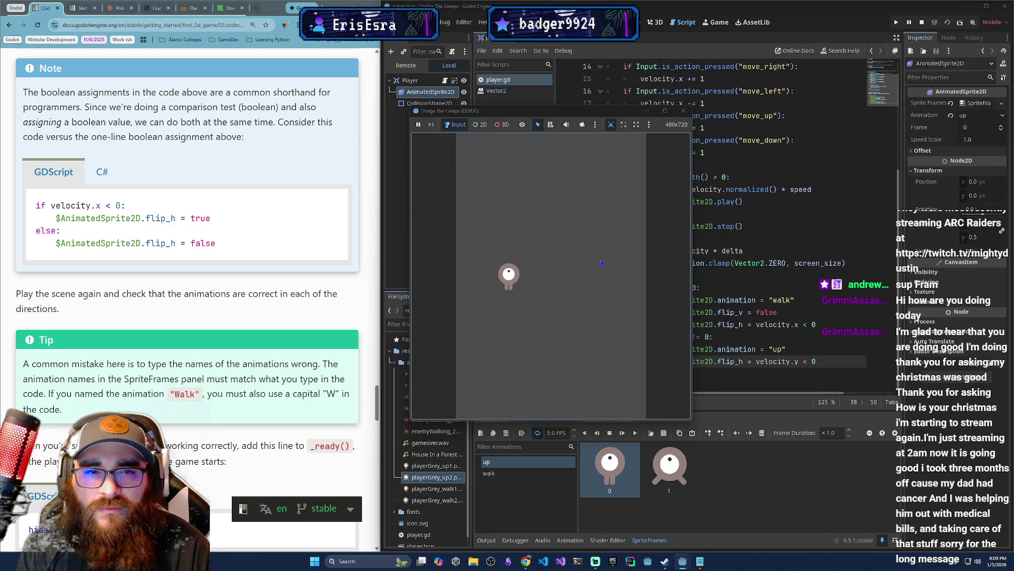
left_click(684, 111)
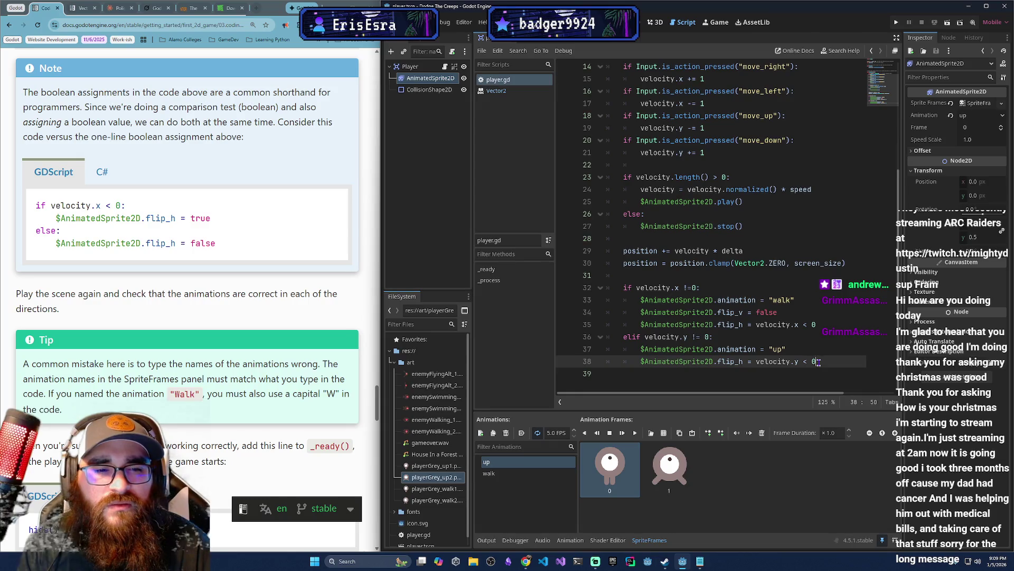
Restore the > comparison on line 38 and move the caret to flip_h.
scroll(278, 304, "up", 5)
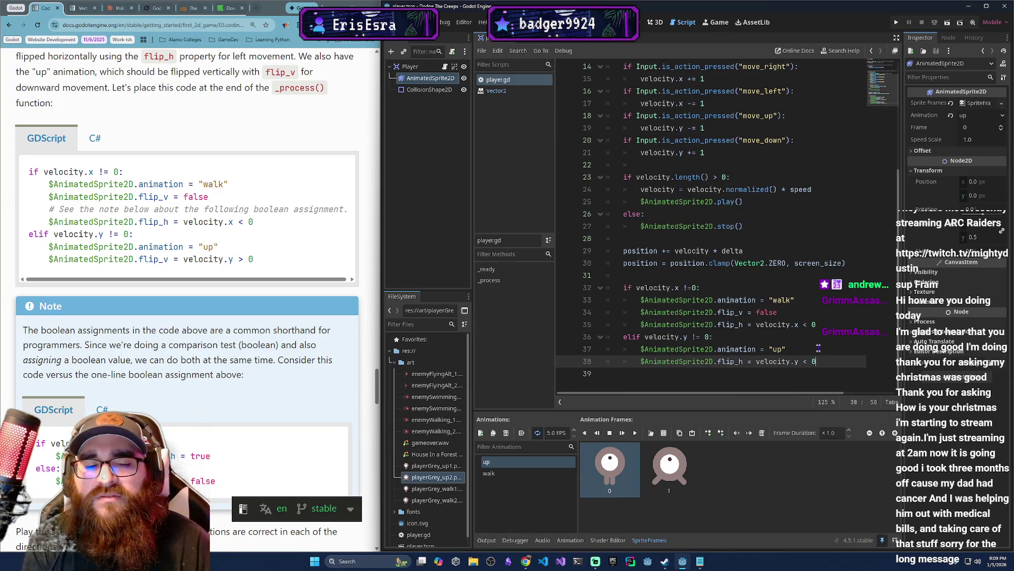
double_click(806, 361)
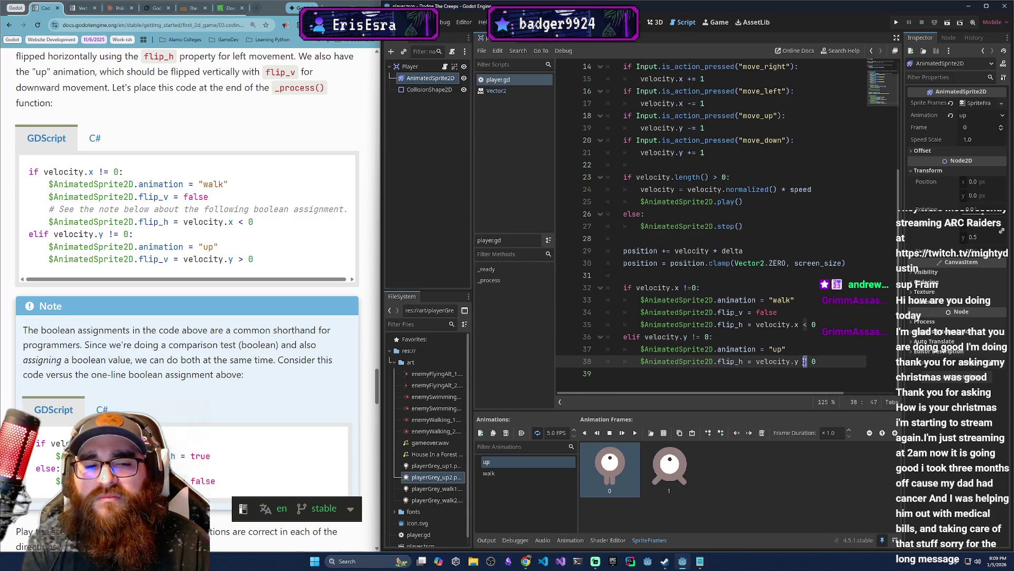
type(">")
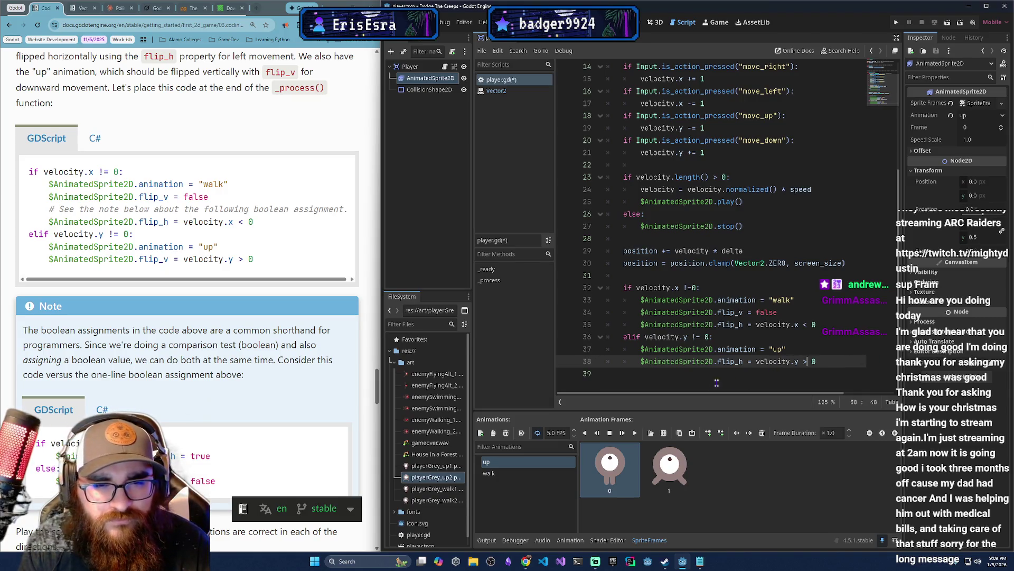
left_click(745, 362)
type("v")
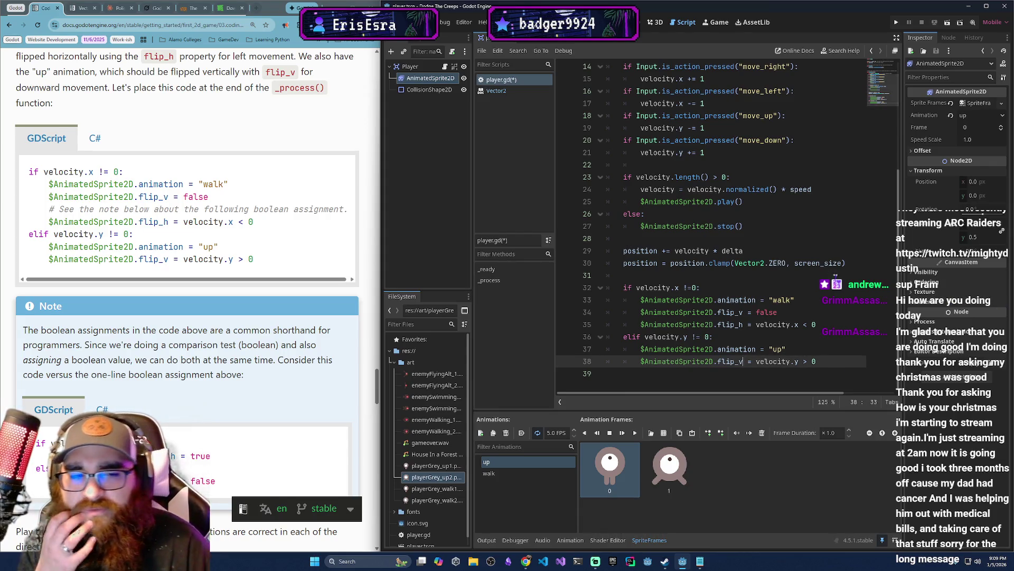
Rerun the scene with F6, drive the player in every direction to check flipping, then stop it.
key("F6")
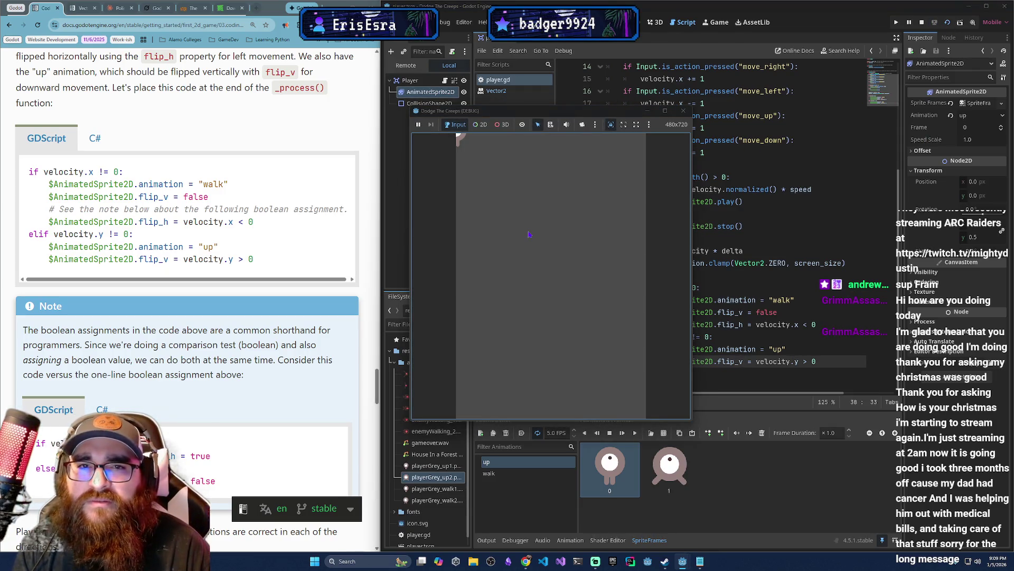
key("Right")
key("Down")
key("Up")
key("Right")
key("Down")
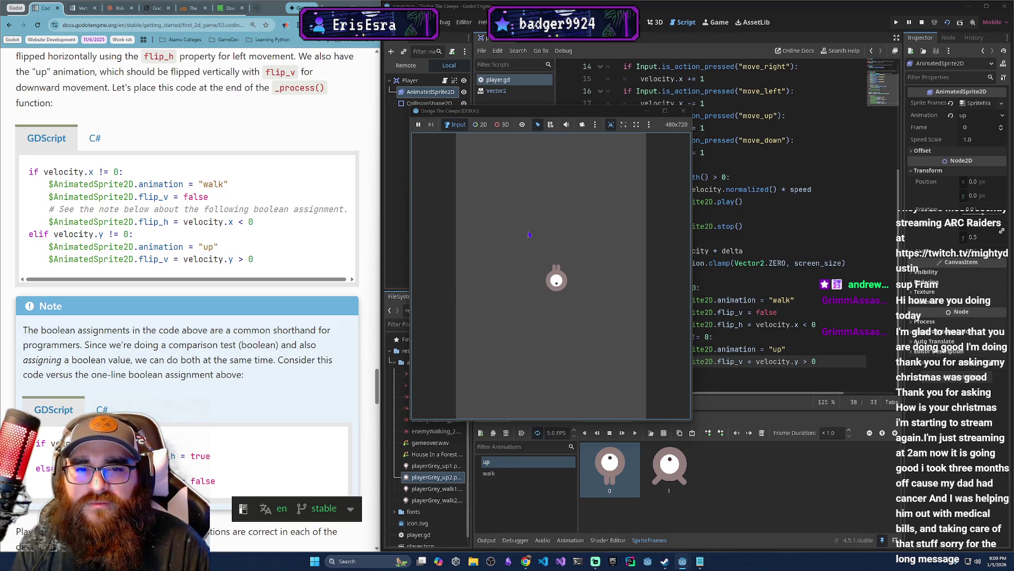
key("Down")
key("Left")
key("Right")
key("Up")
key("Left")
key("Up")
key("Right")
key("Down")
key("Down")
key("Left")
key("Right")
key("Up")
key("Left")
key("Left")
key("Right")
key("Down")
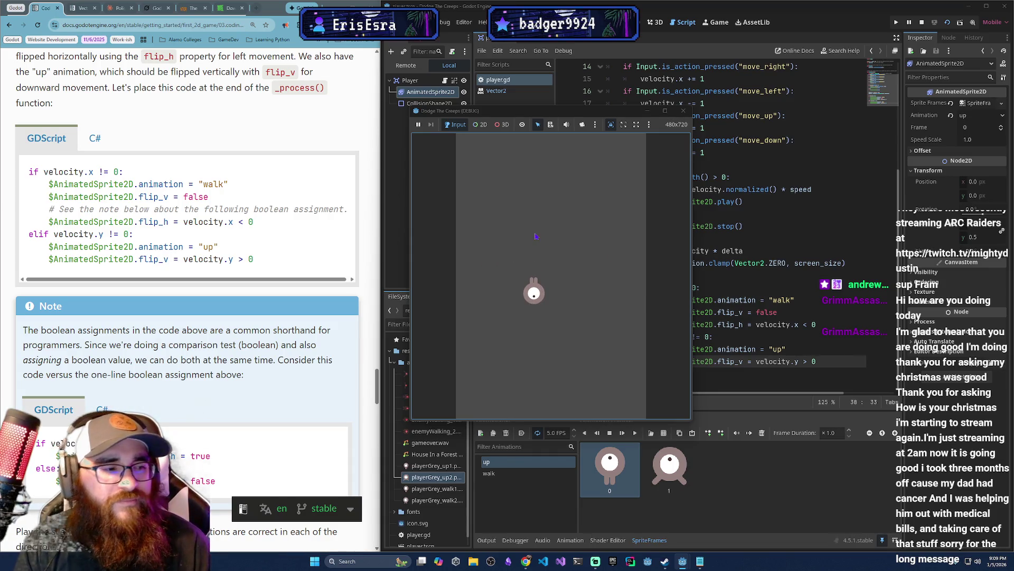
left_click(683, 112)
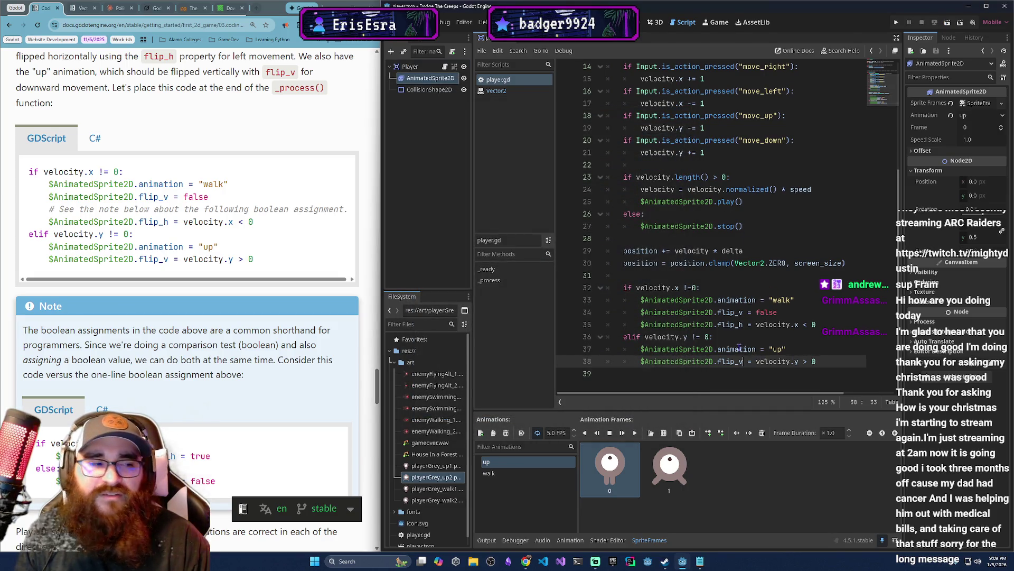
mouse_move(665, 344)
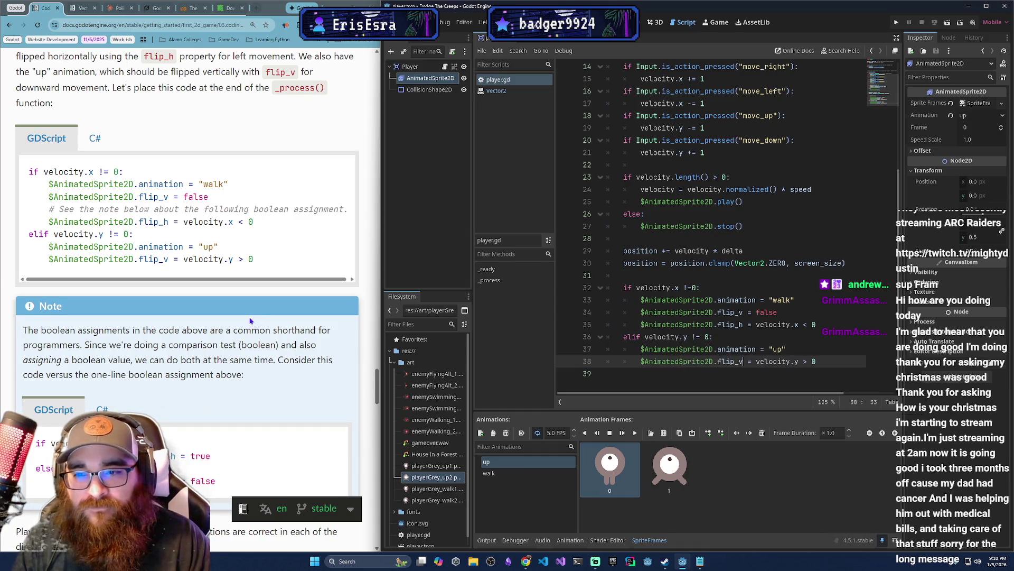
scroll(236, 299, "down", 6)
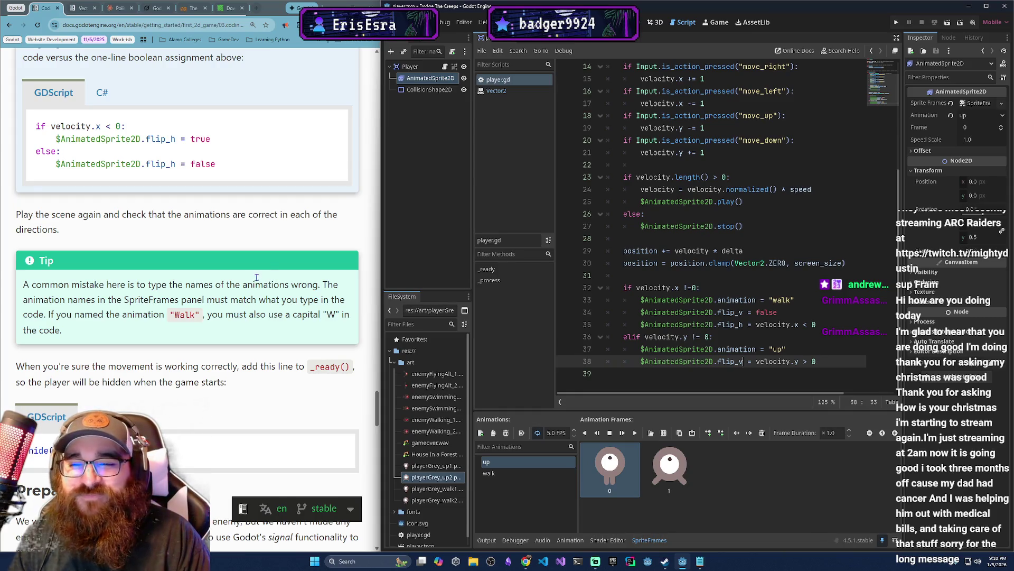
scroll(269, 264, "down", 1)
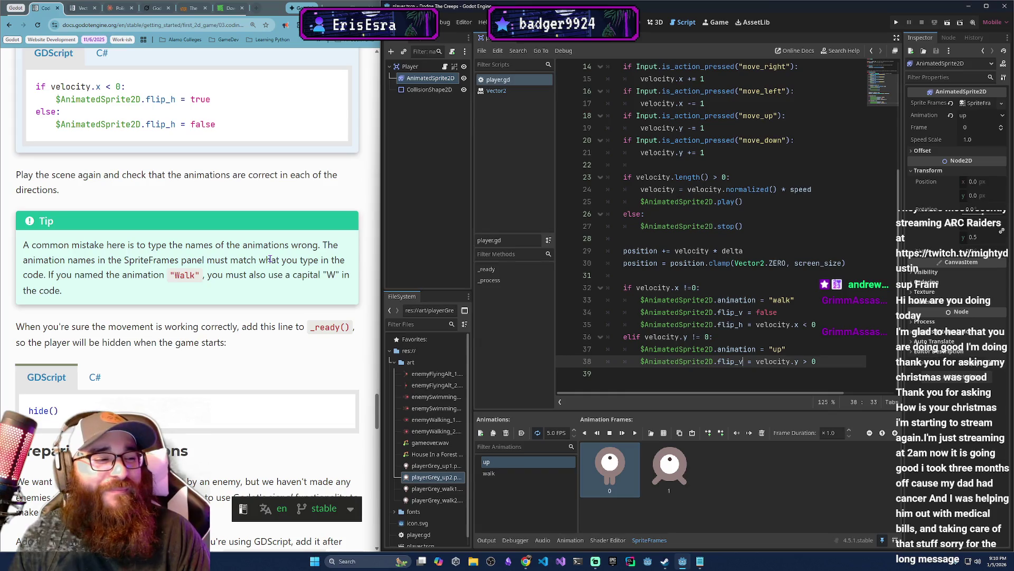
scroll(270, 259, "down", 1)
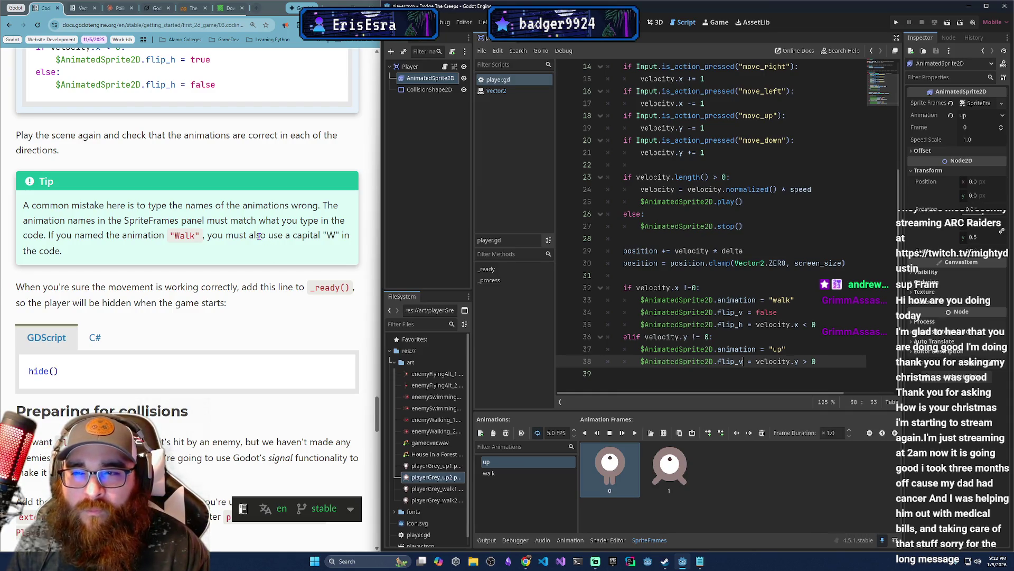
scroll(254, 231, "down", 1)
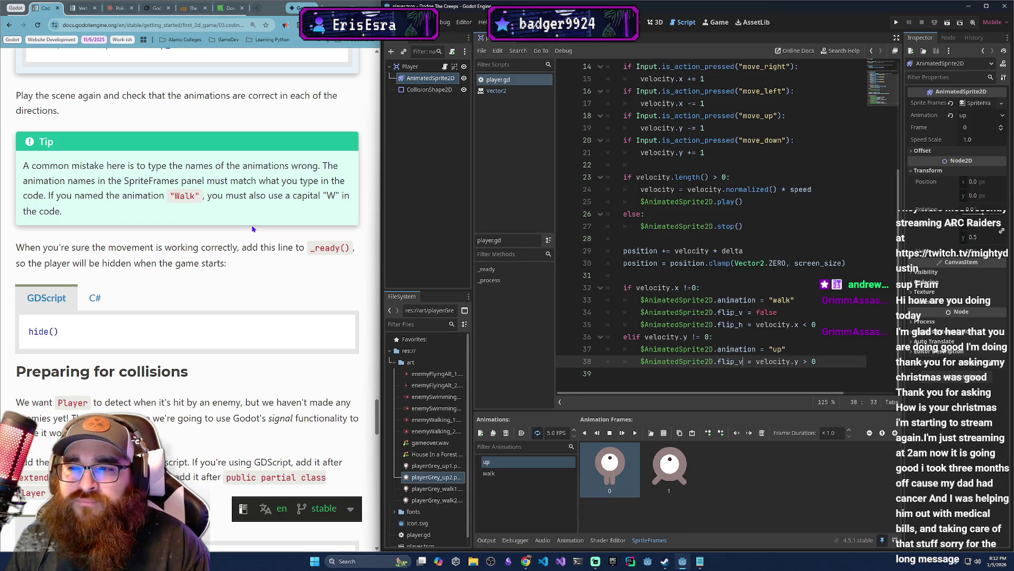
scroll(253, 228, "down", 1)
scroll(252, 226, "down", 1)
scroll(252, 226, "up", 1)
scroll(252, 225, "down", 2)
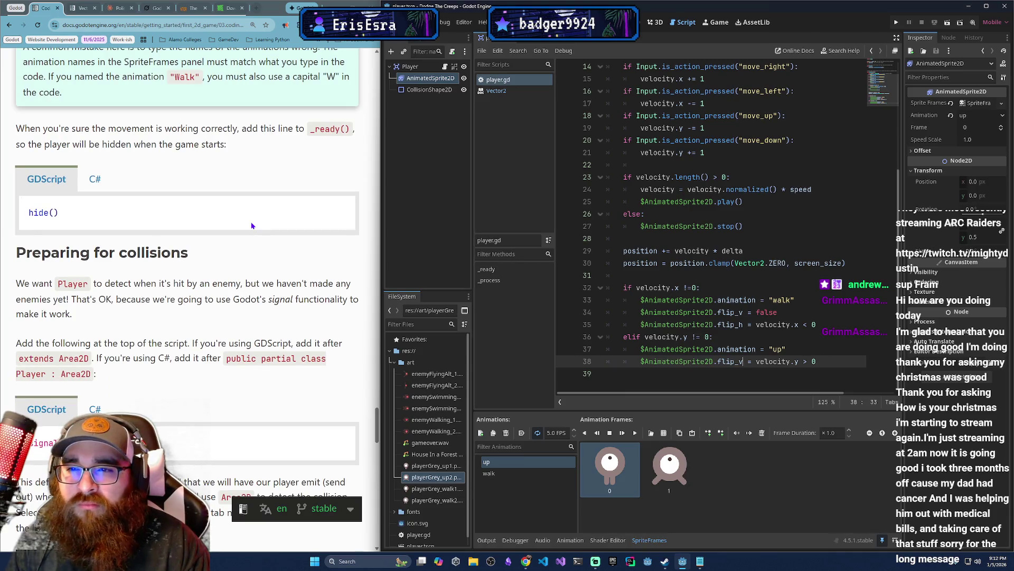
scroll(252, 225, "down", 1)
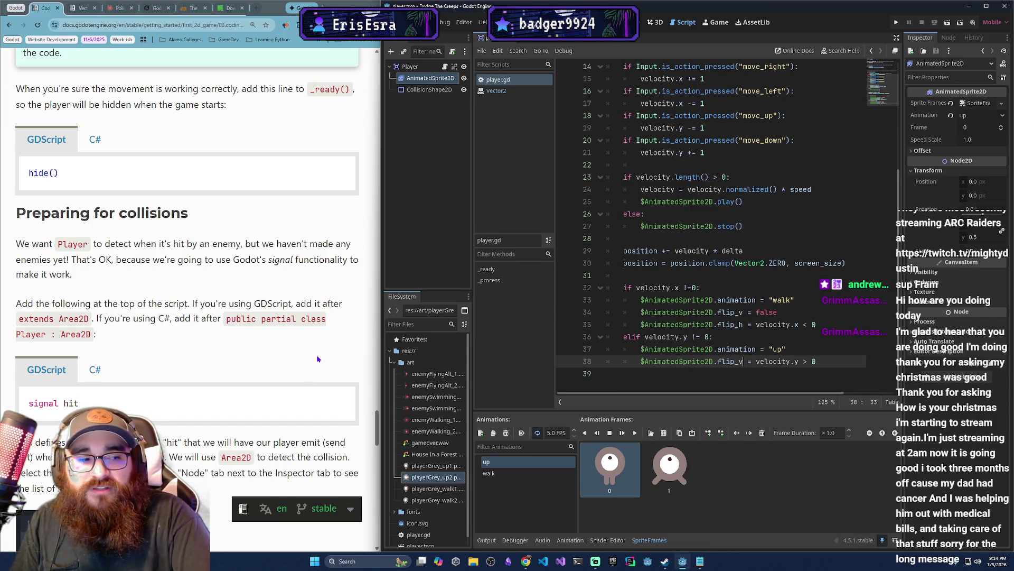
scroll(270, 354, "down", 1)
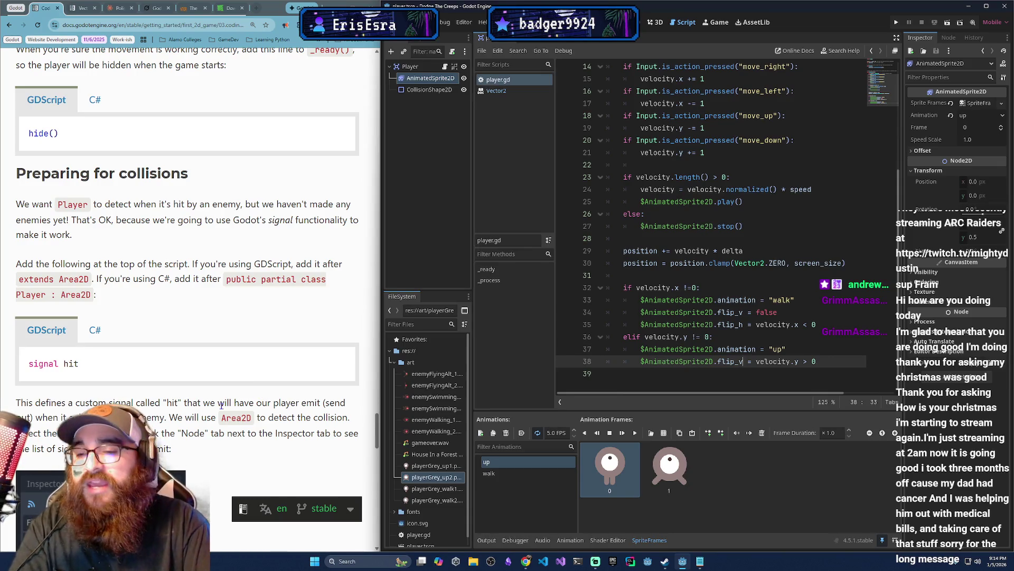
scroll(176, 411, "down", 2)
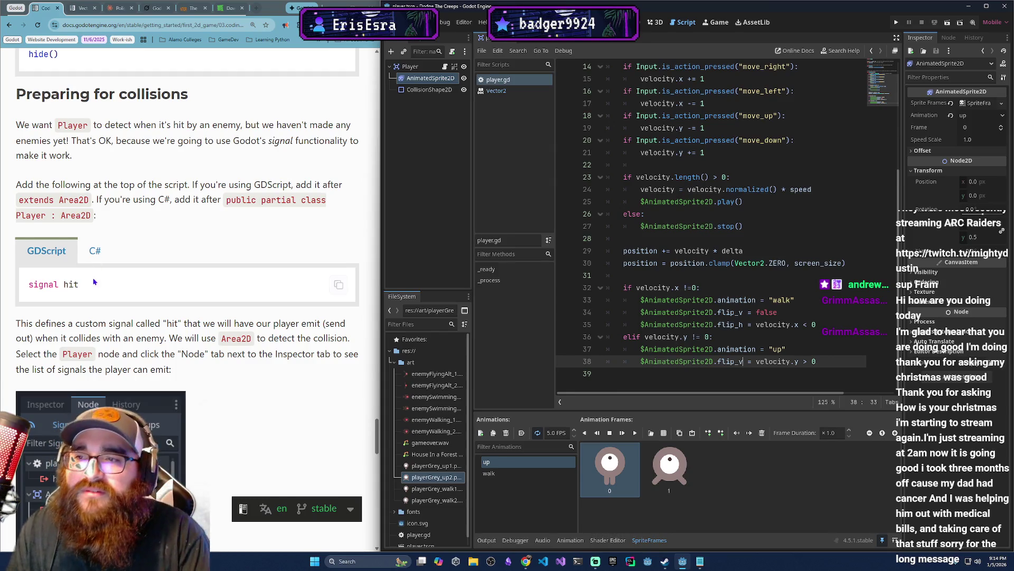
scroll(178, 317, "up", 2)
scroll(695, 183, "up", 5)
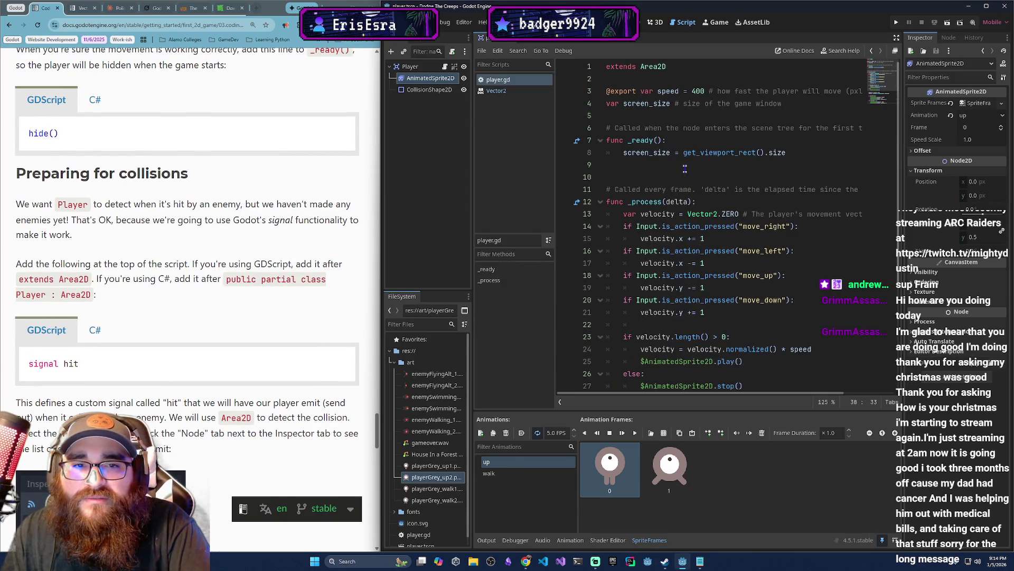
Add hide() as the first line of _ready(), then save and run the scene with F6.
left_click(761, 140)
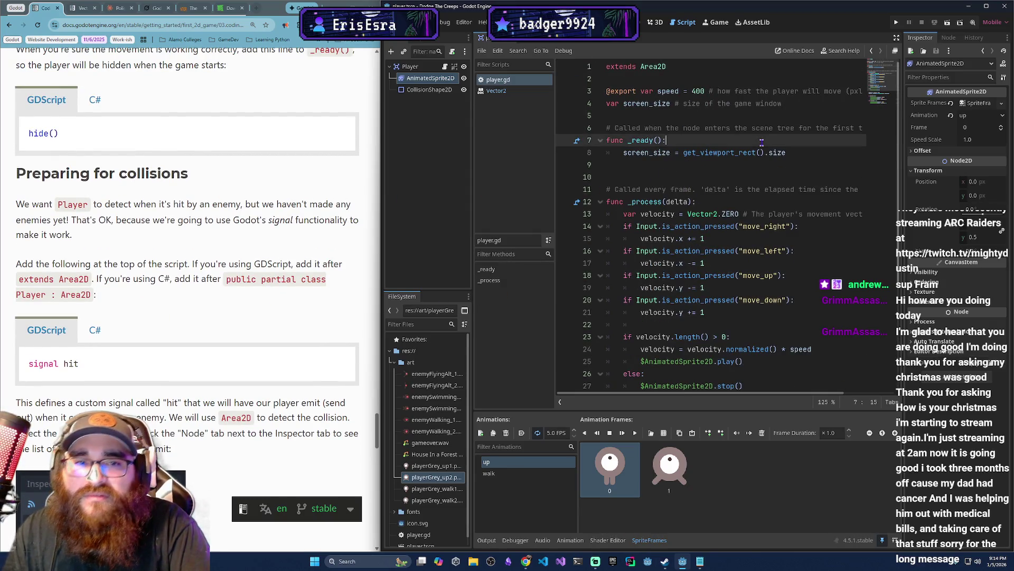
key("Return")
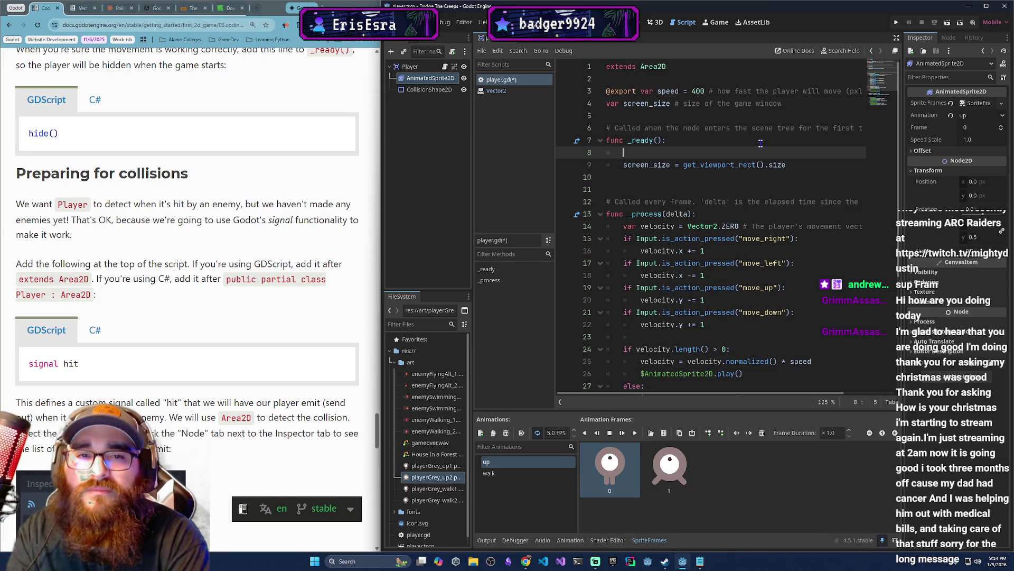
type("hide()")
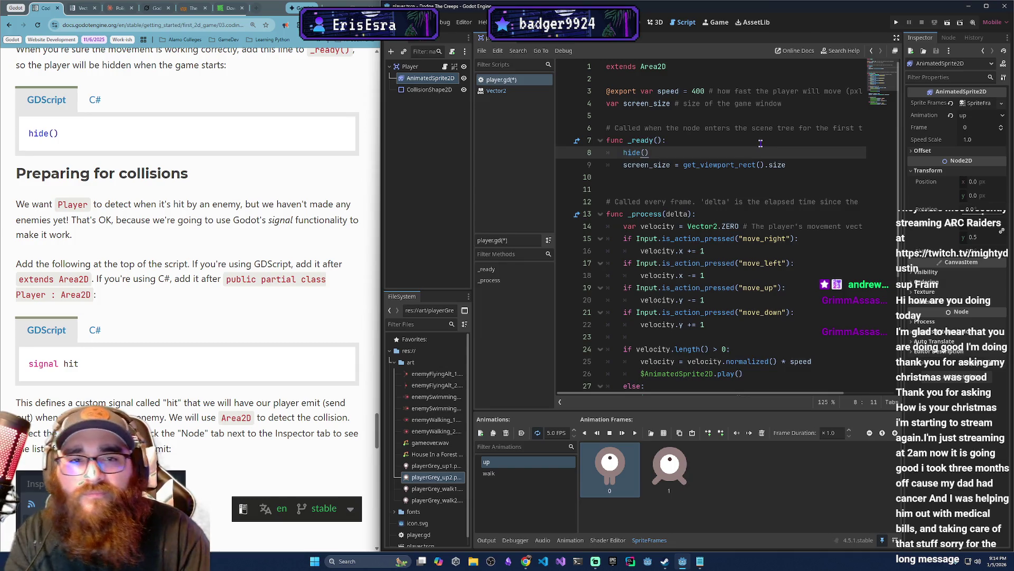
scroll(324, 273, "down", 2)
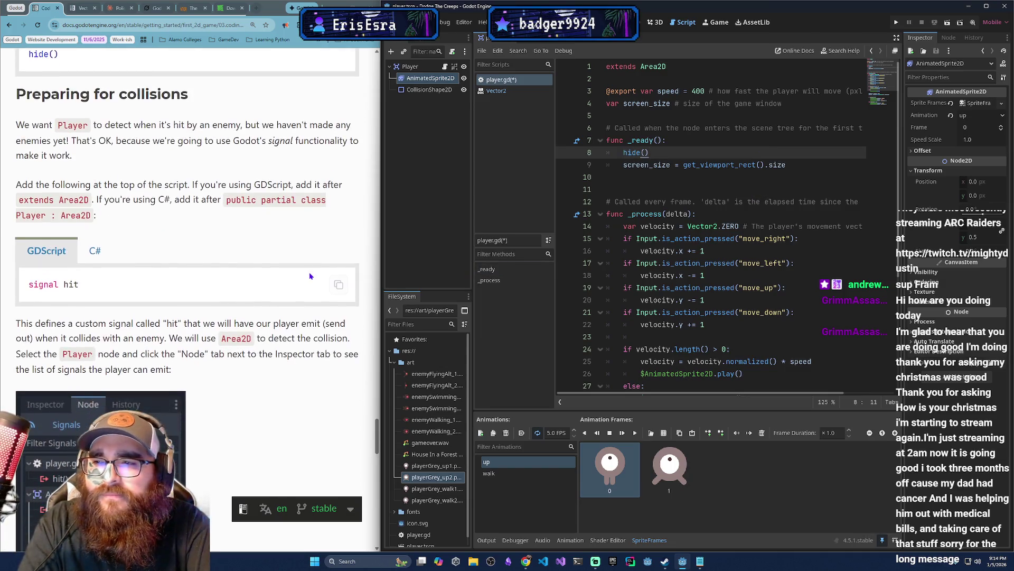
key("F6")
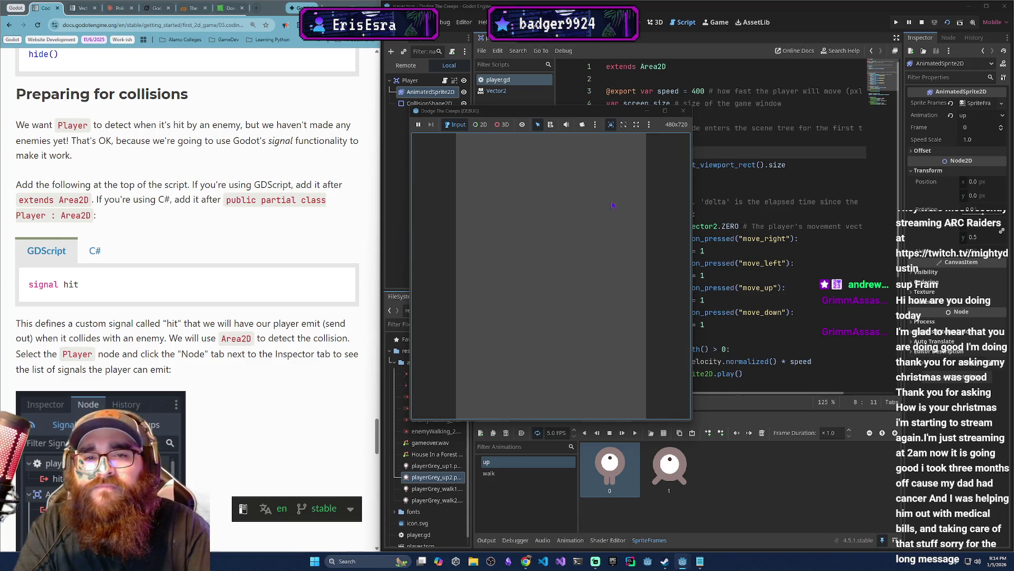
Stop the empty test run and scroll further through the collision docs.
left_click(683, 111)
scroll(288, 237, "down", 1)
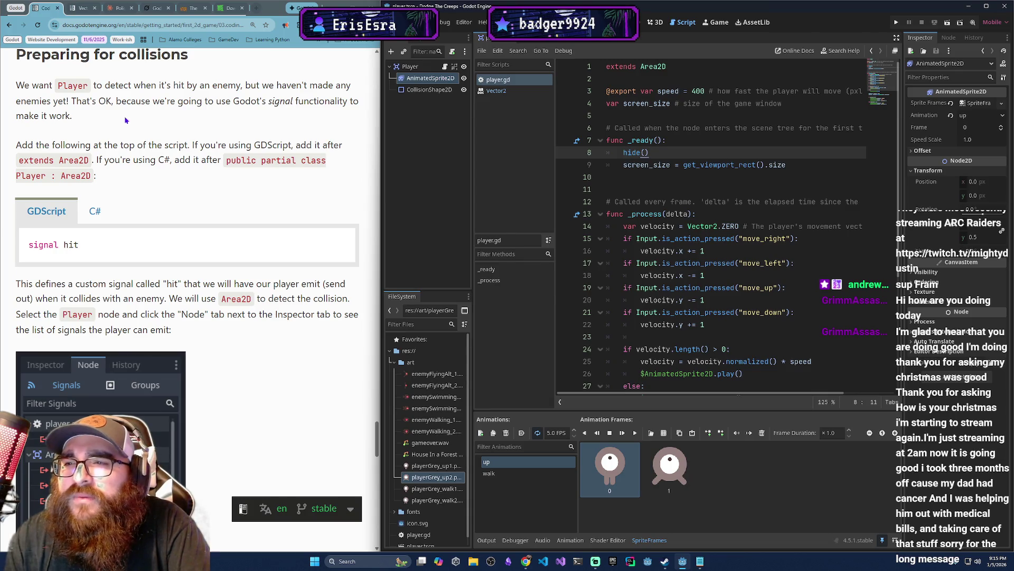
right_click(141, 117)
Dismiss the browser menu and insert a blank line below extends Area2D.
left_click(161, 86)
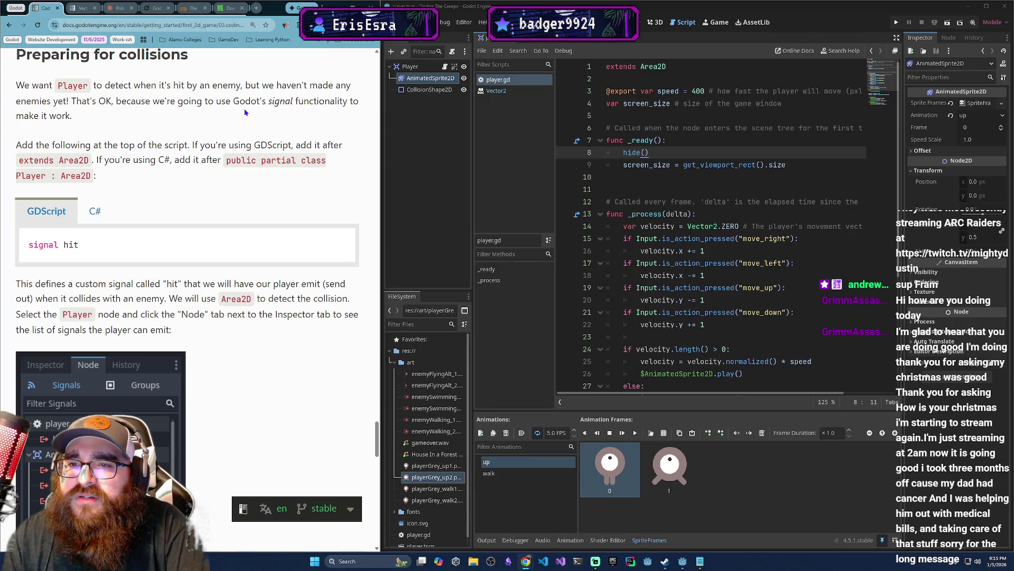
left_click(698, 67)
key("Return")
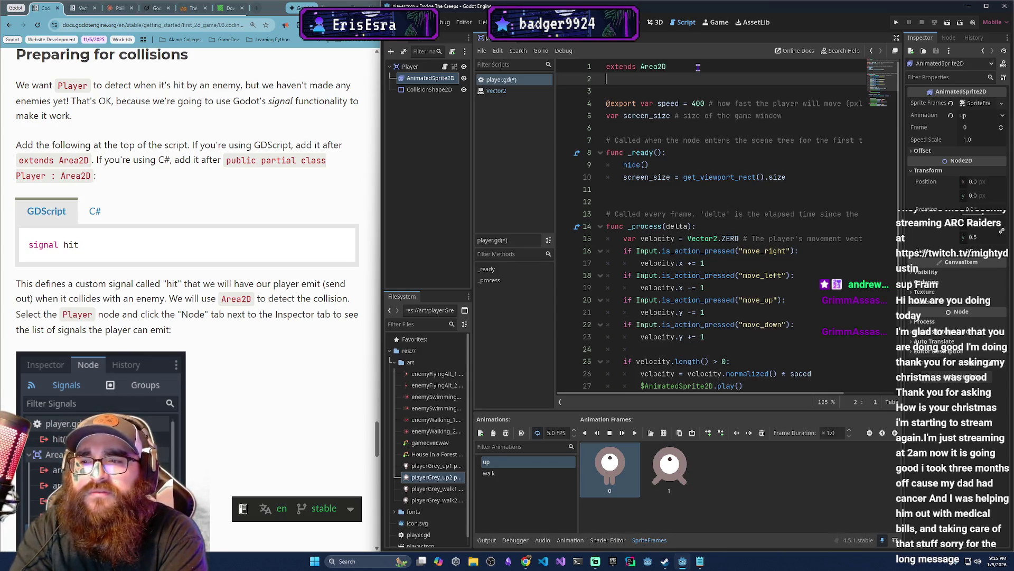
Declare 'signal hit' on line 2 of player.gd, using the signal keyword completion.
type("sign")
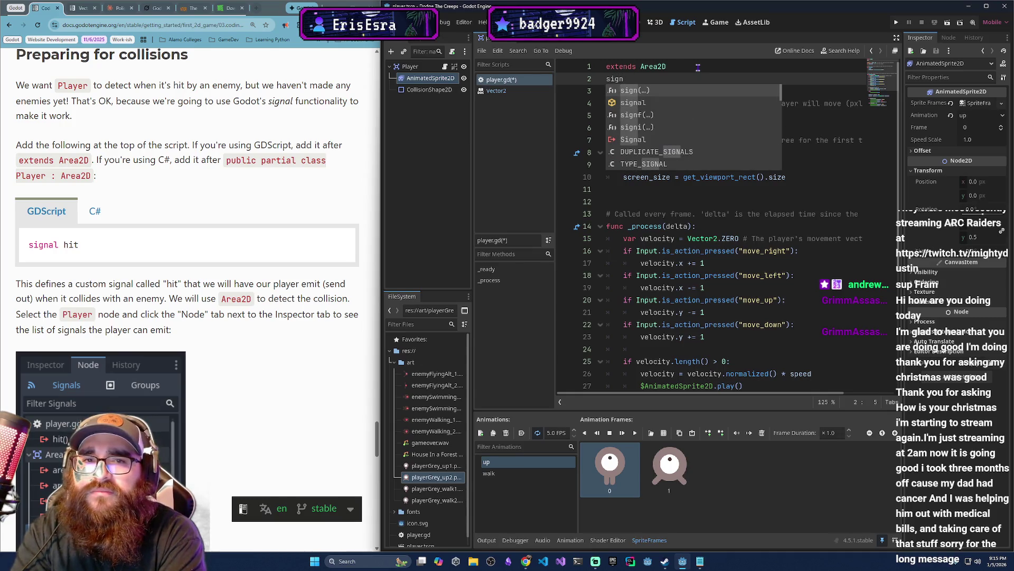
key("Down")
key("Return")
type("hit")
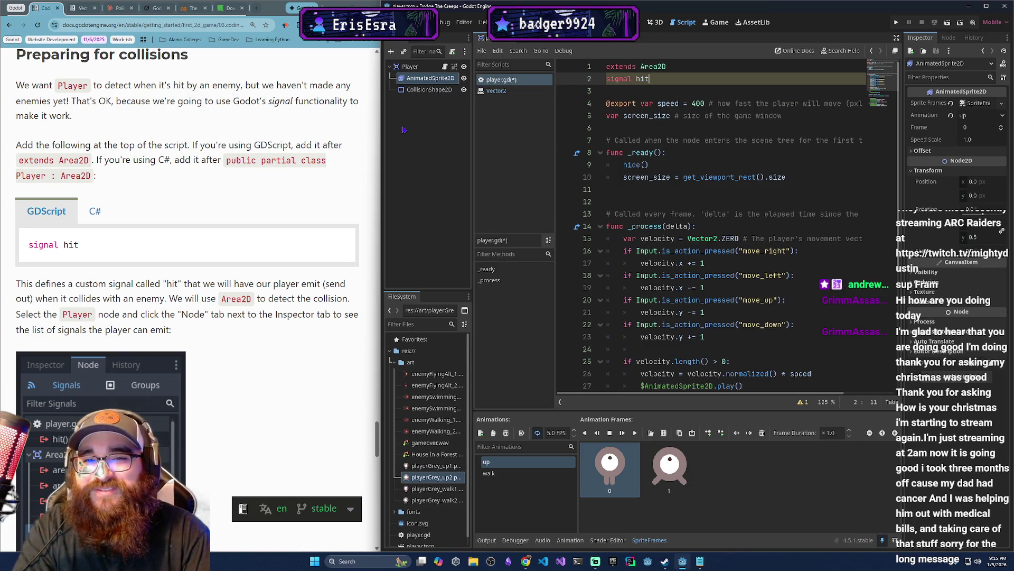
scroll(185, 253, "down", 2)
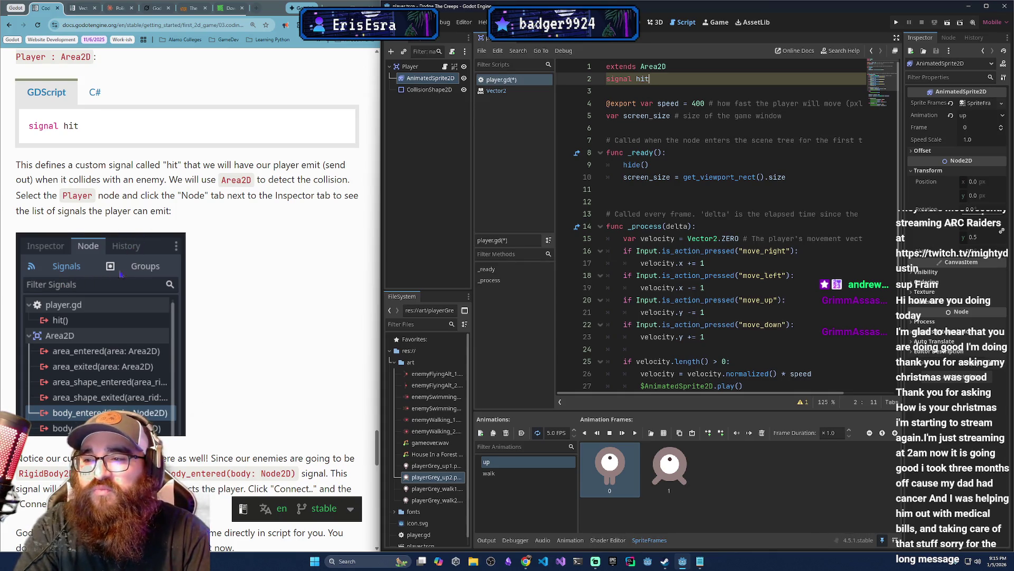
scroll(131, 273, "down", 2)
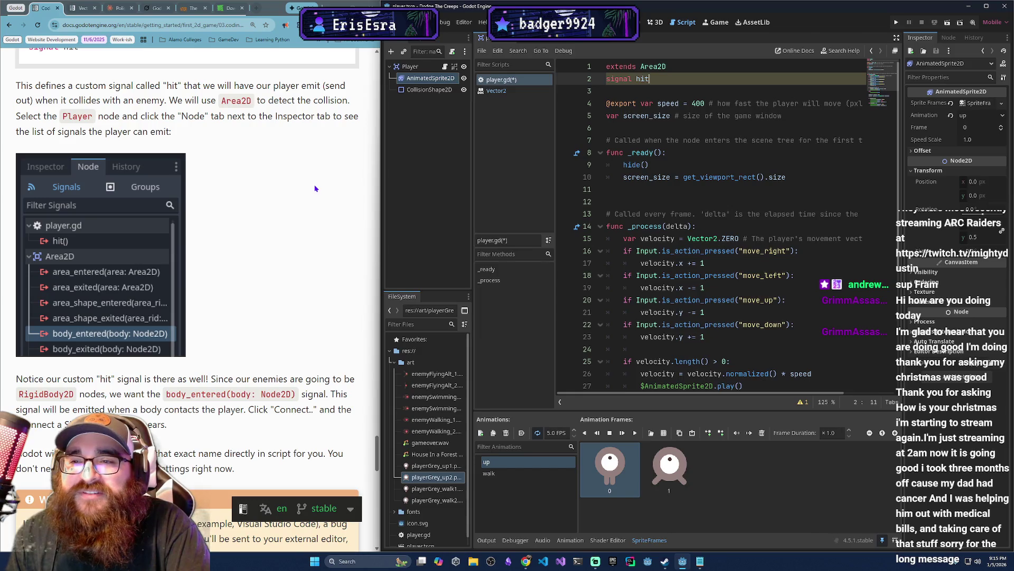
scroll(315, 189, "up", 1)
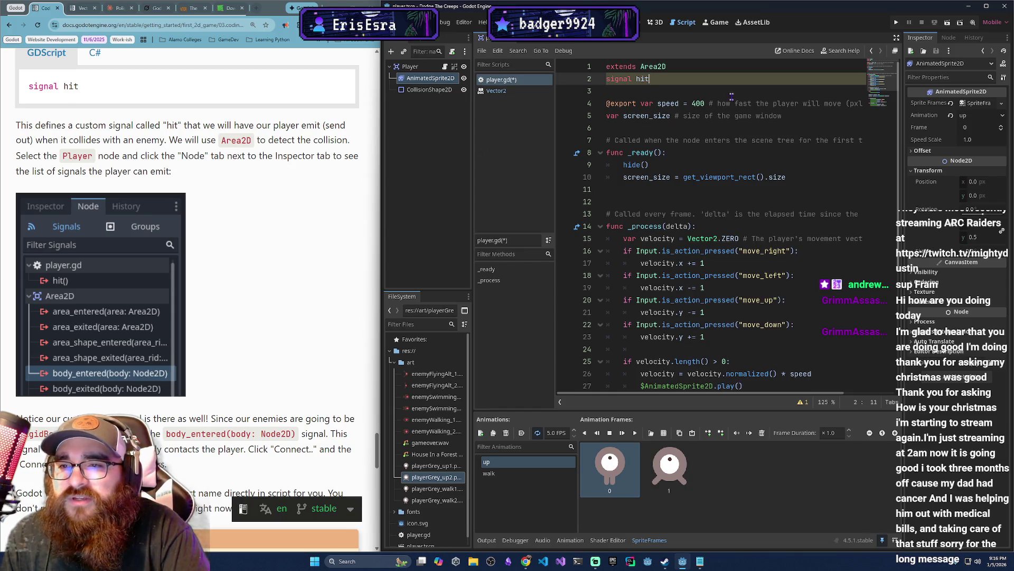
List the Player node's signals, including hit() and Area2D's body_entered(body: Node2D), then return to the tutorial.
left_click(410, 66)
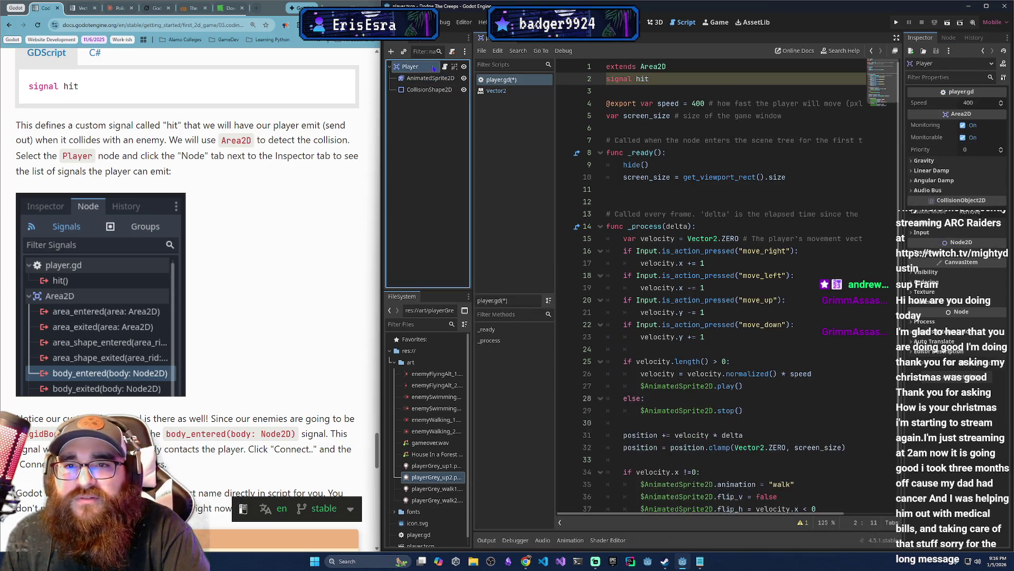
left_click(948, 38)
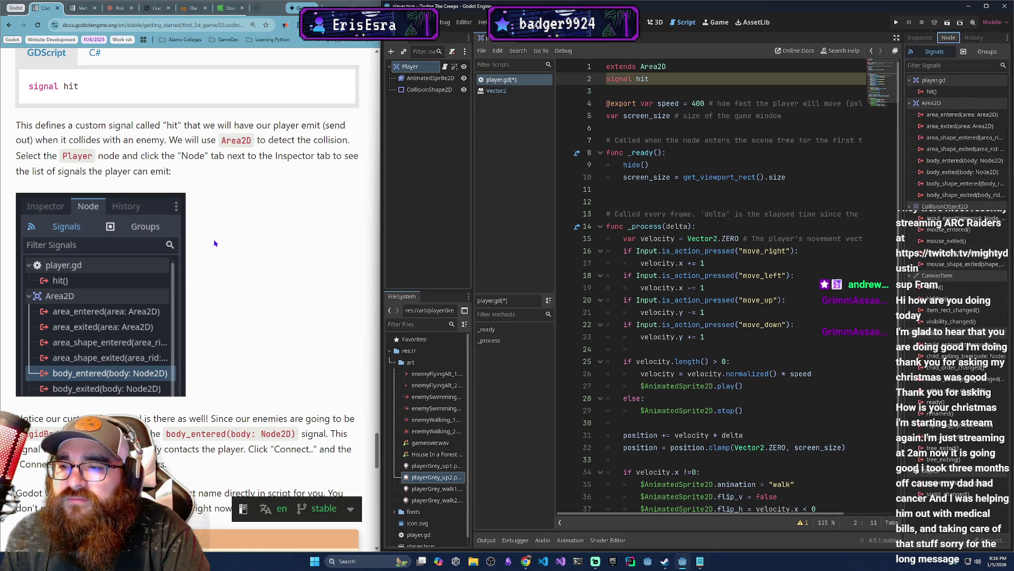
scroll(196, 239, "down", 3)
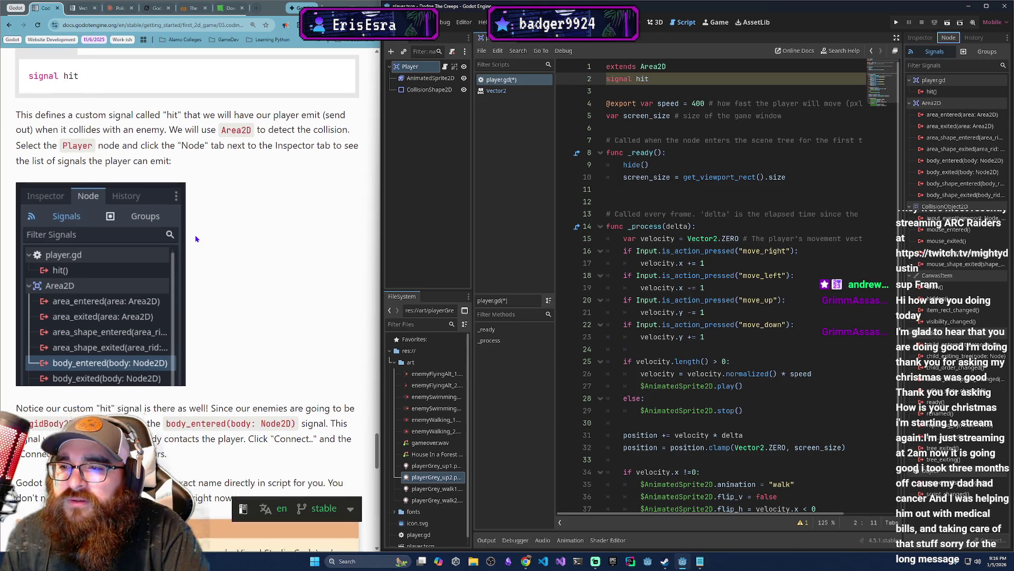
scroll(195, 239, "down", 3)
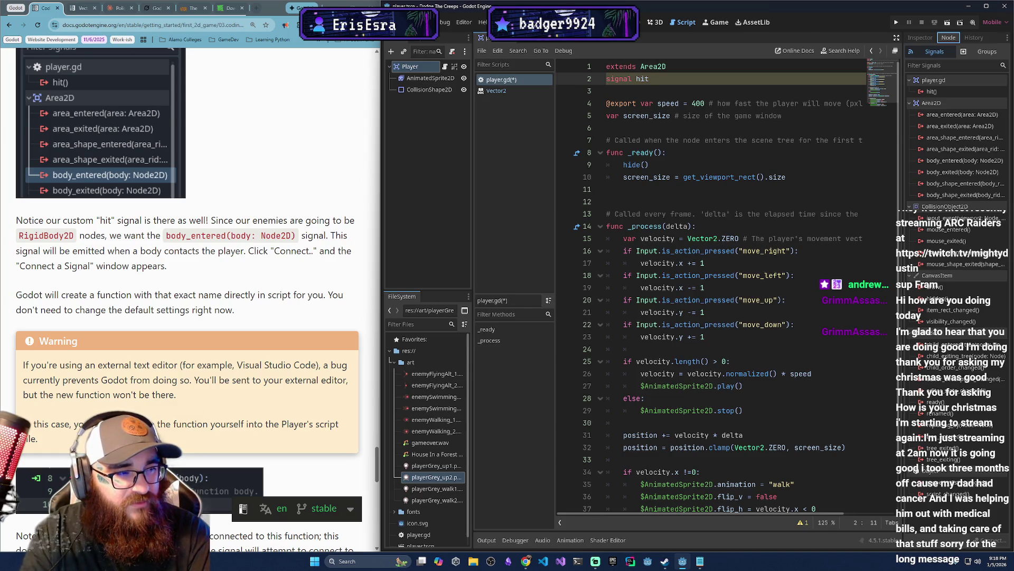
key("alt+Tab")
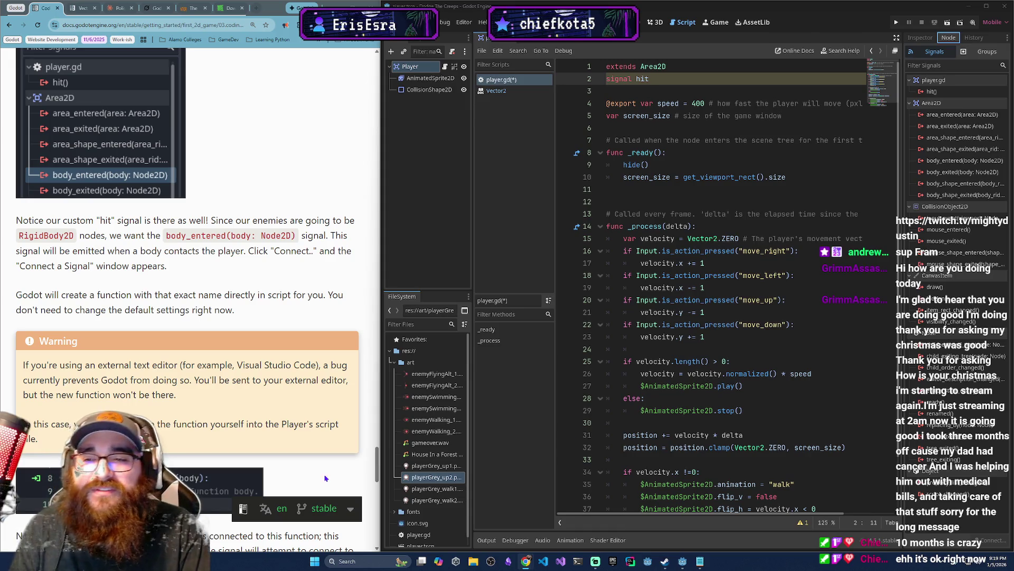
scroll(282, 217, "down", 1)
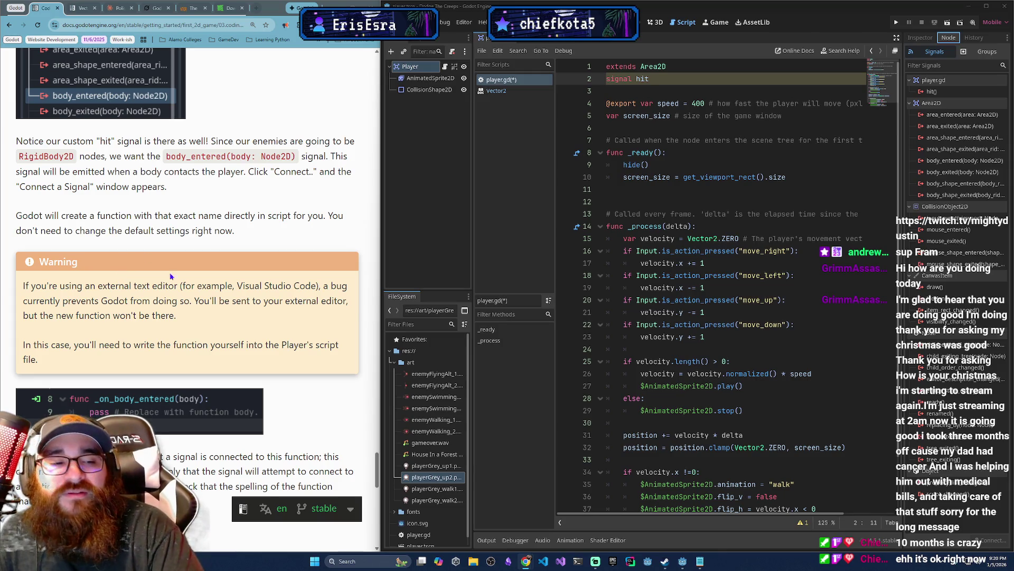
right_click(285, 320)
left_click(336, 263)
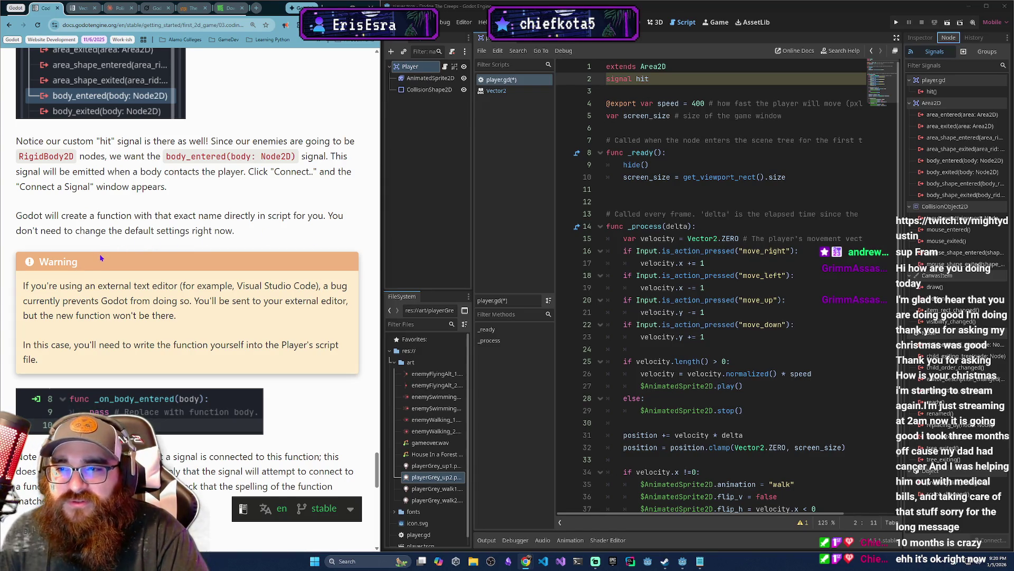
scroll(227, 300, "down", 2)
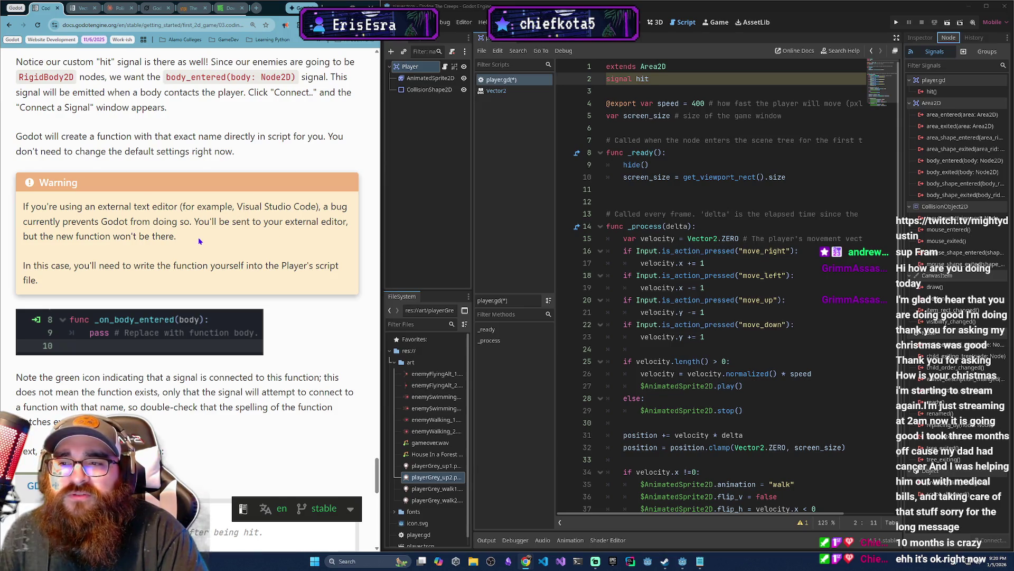
scroll(66, 289, "down", 1)
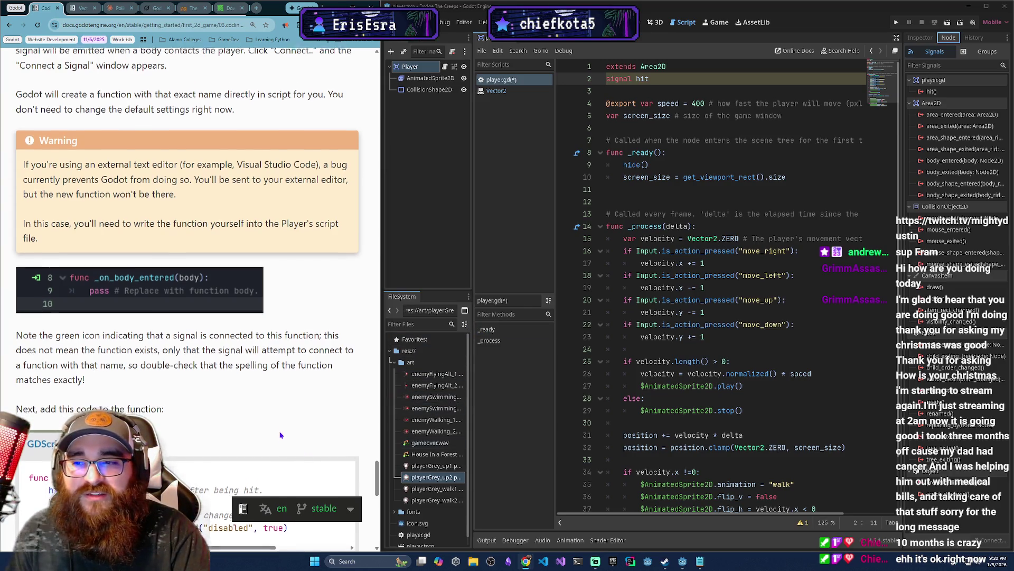
scroll(275, 423, "down", 1)
scroll(222, 410, "down", 1)
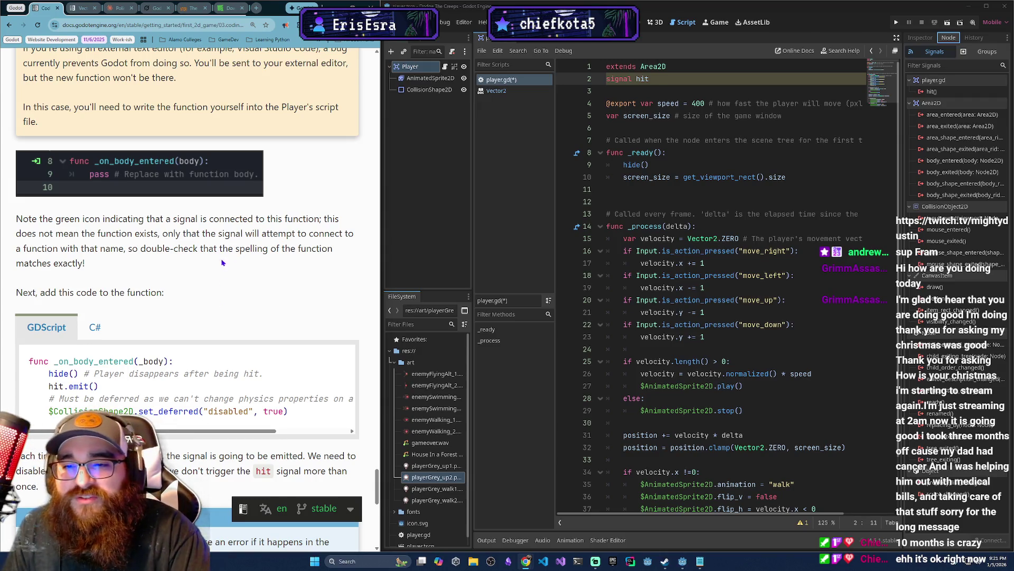
scroll(220, 275, "down", 2)
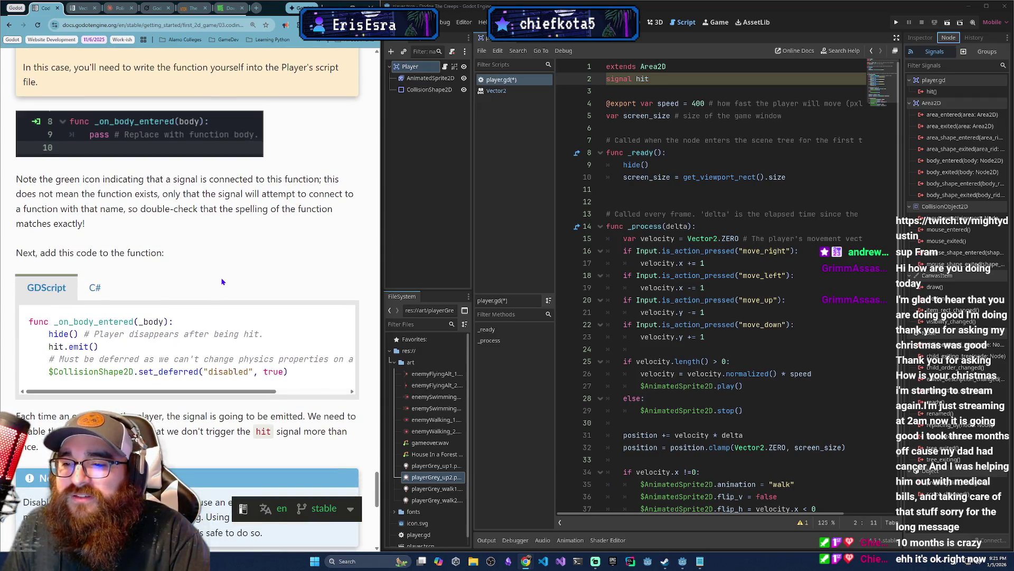
scroll(222, 282, "down", 1)
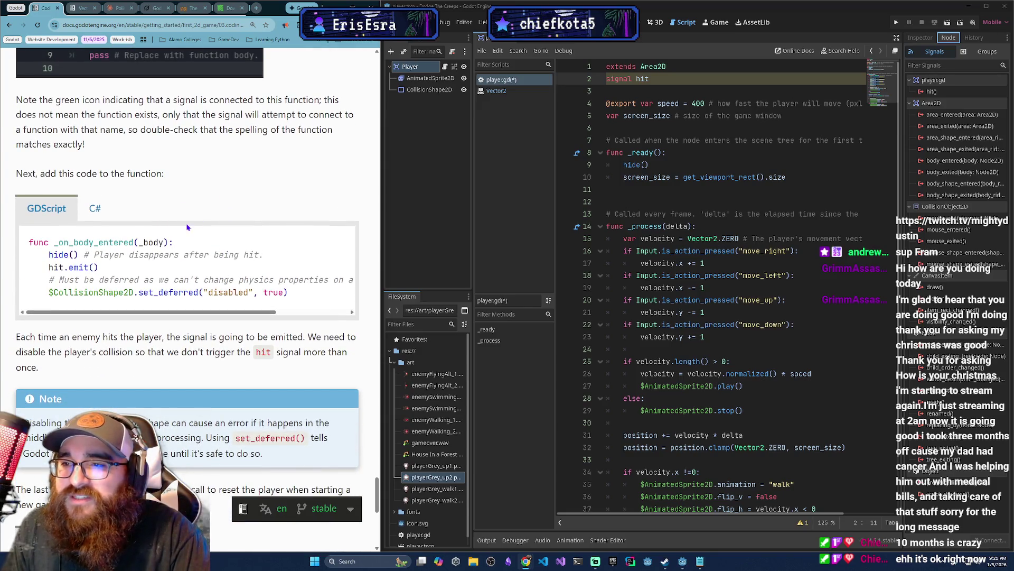
scroll(236, 199, "up", 3)
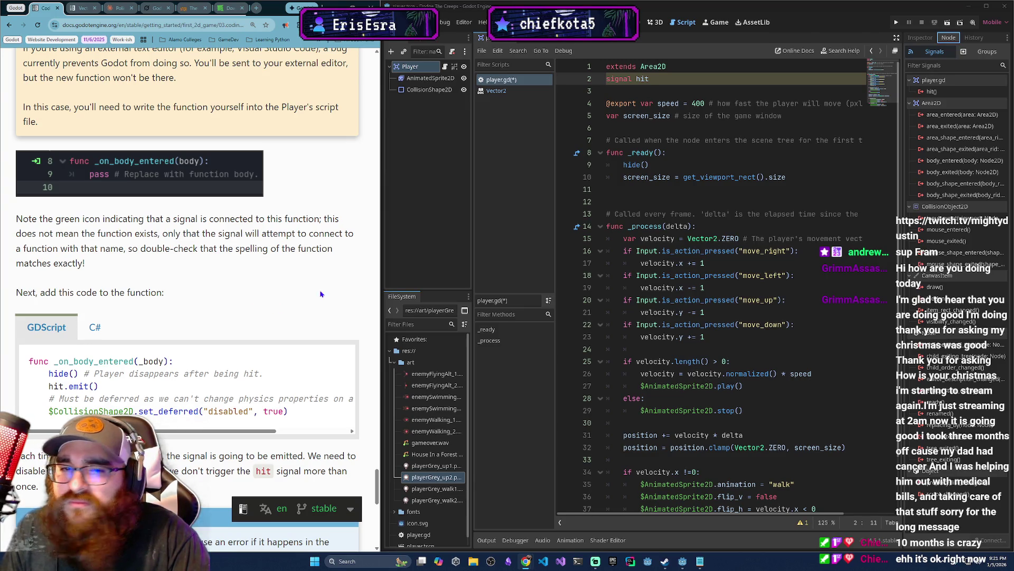
Write the comment '# Must be deferred as we can't change physics properties' on line 46.
scroll(577, 178, "down", 2)
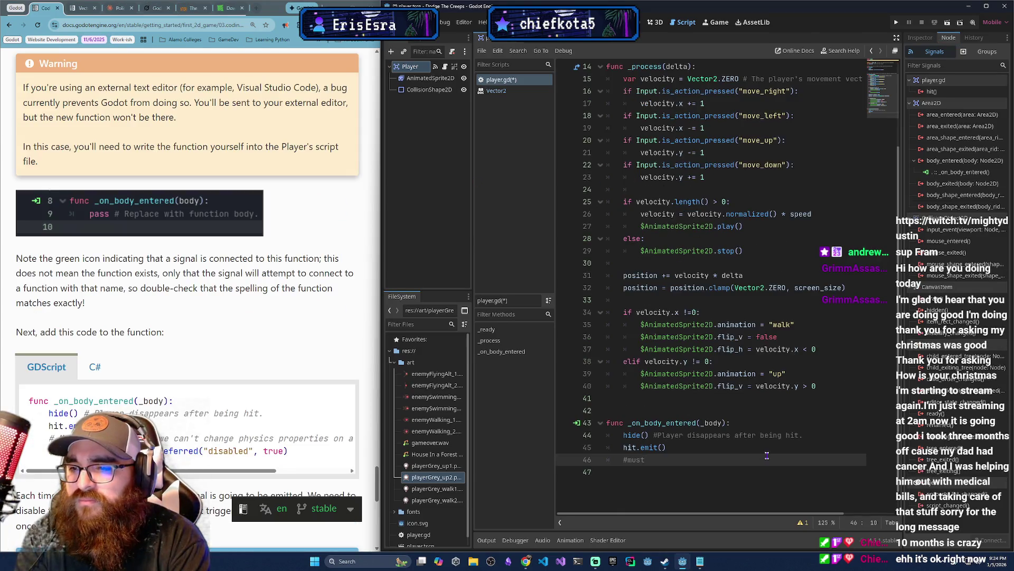
key("BackSpace")
key("BackSpace")
key("BackSpace")
type("Mus")
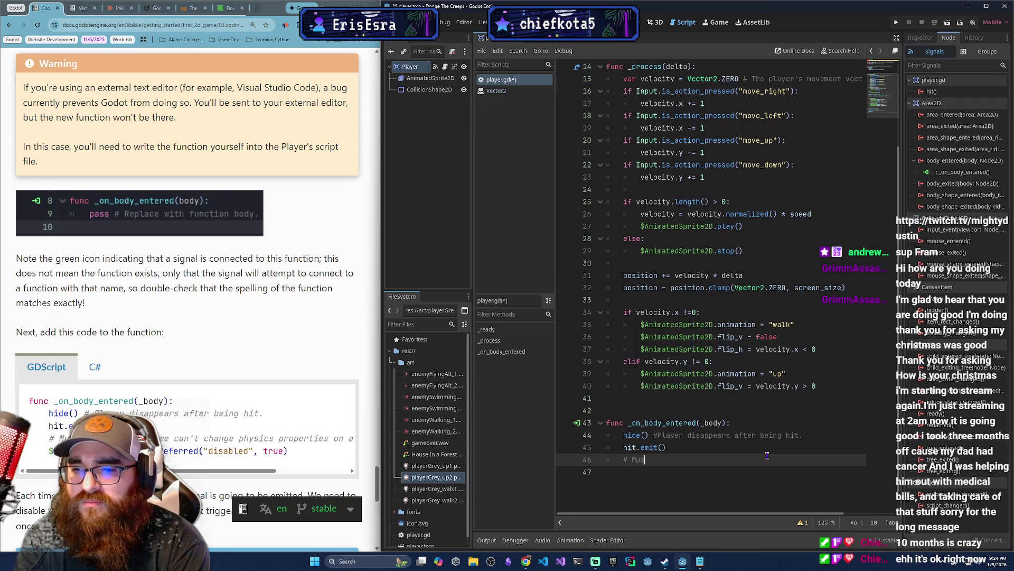
type("t be deffere")
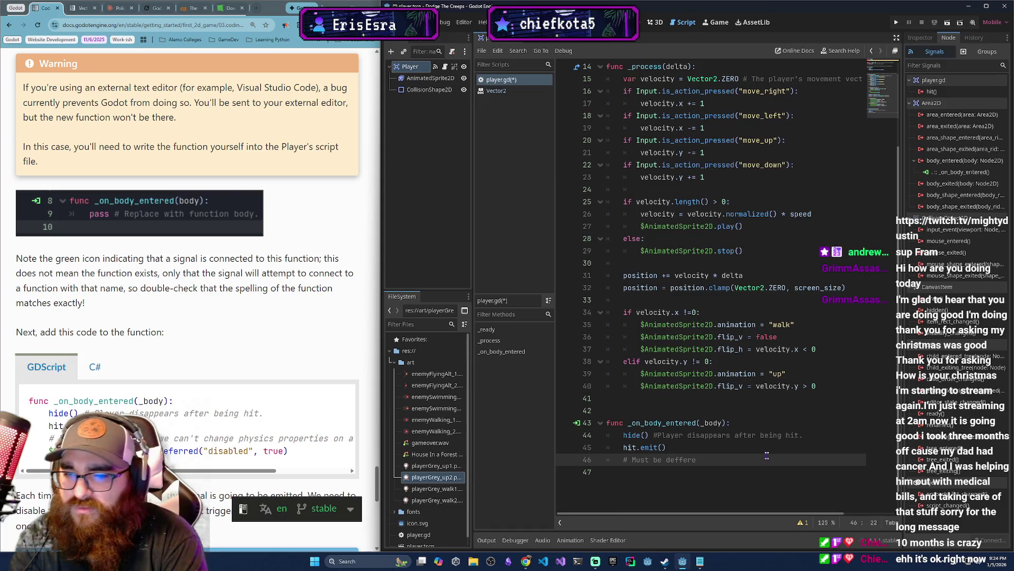
key("BackSpace")
key("BackSpace")
key("BackSpace")
key("BackSpace")
type("erre")
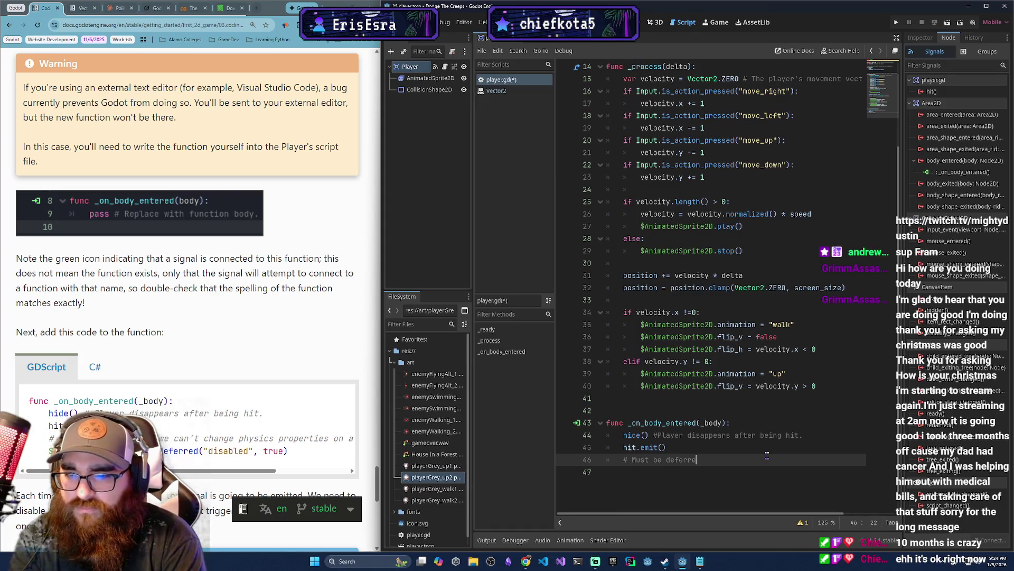
type("d as we can't c")
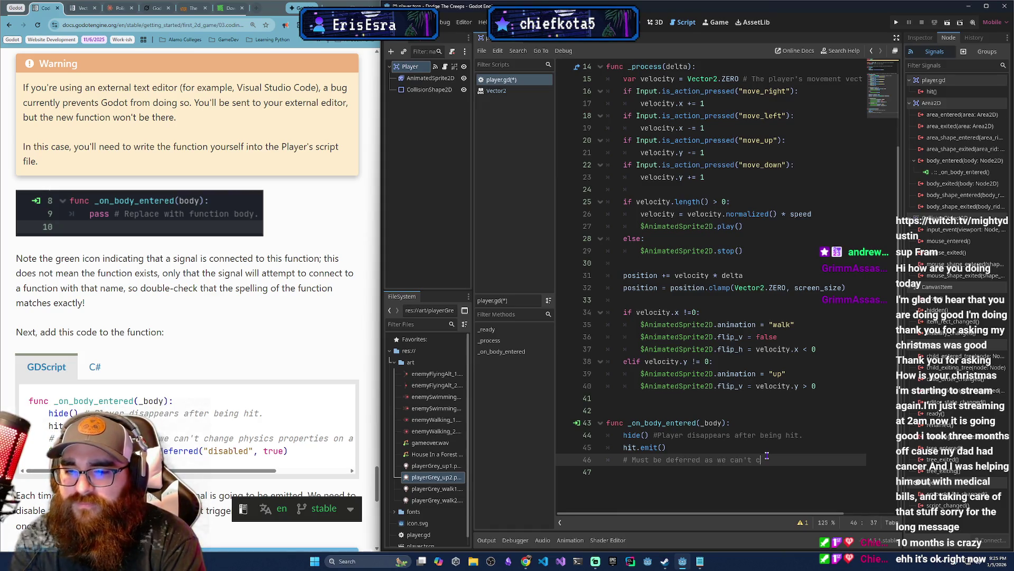
type("hange phsyics ")
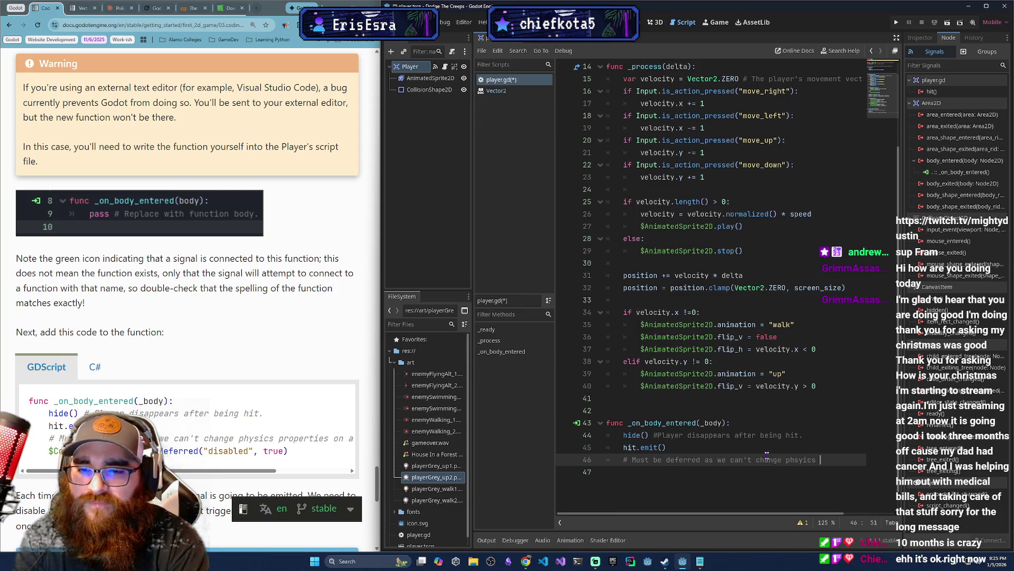
type("properties")
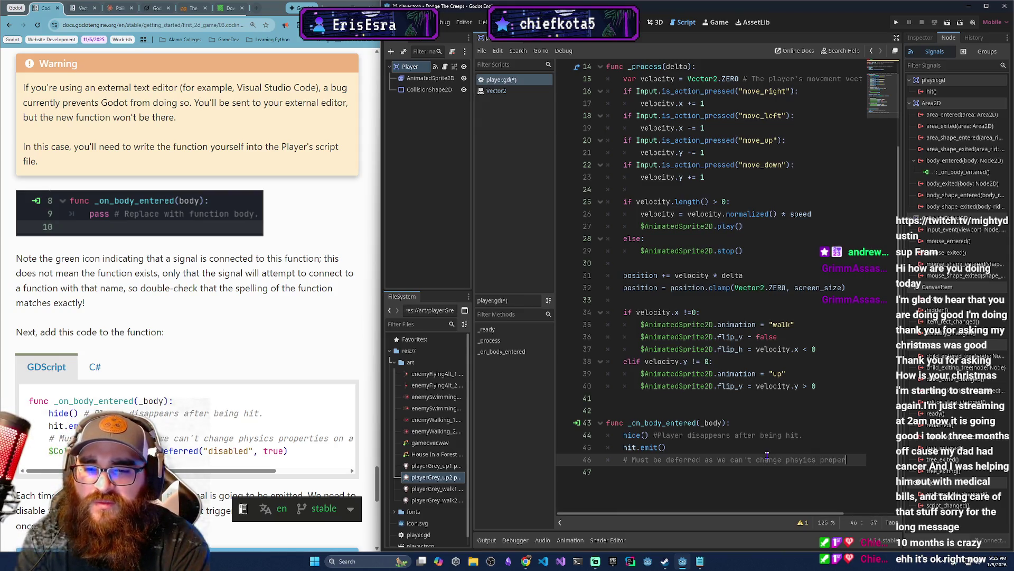
Finish the deferral comment with 'on a physics callback' and start a new line.
mouse_move(267, 470)
left_mouse_down()
mouse_move(341, 469)
mouse_move(264, 470)
left_mouse_up()
scroll(265, 470, "down", 8)
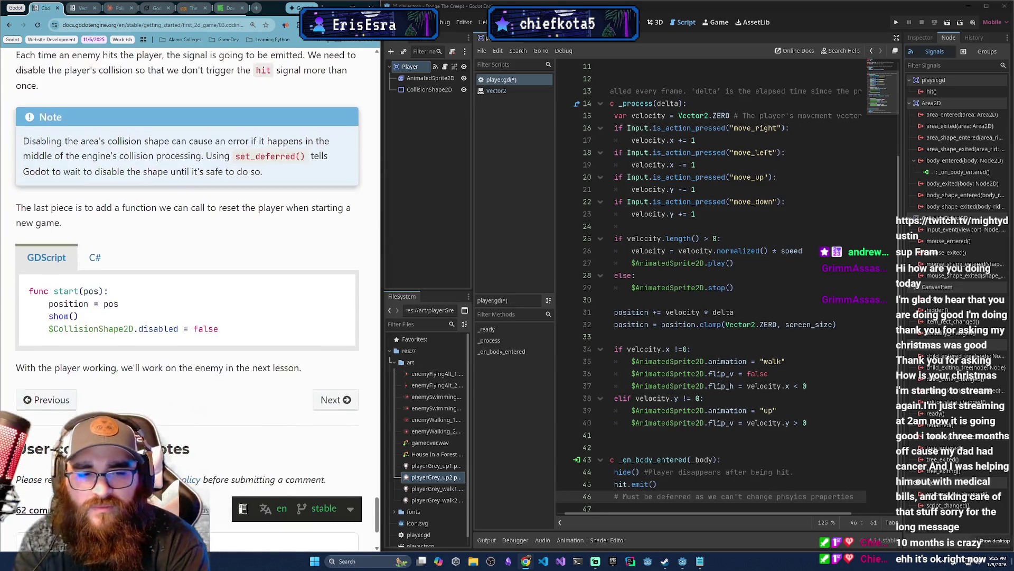
scroll(138, 357, "up", 8)
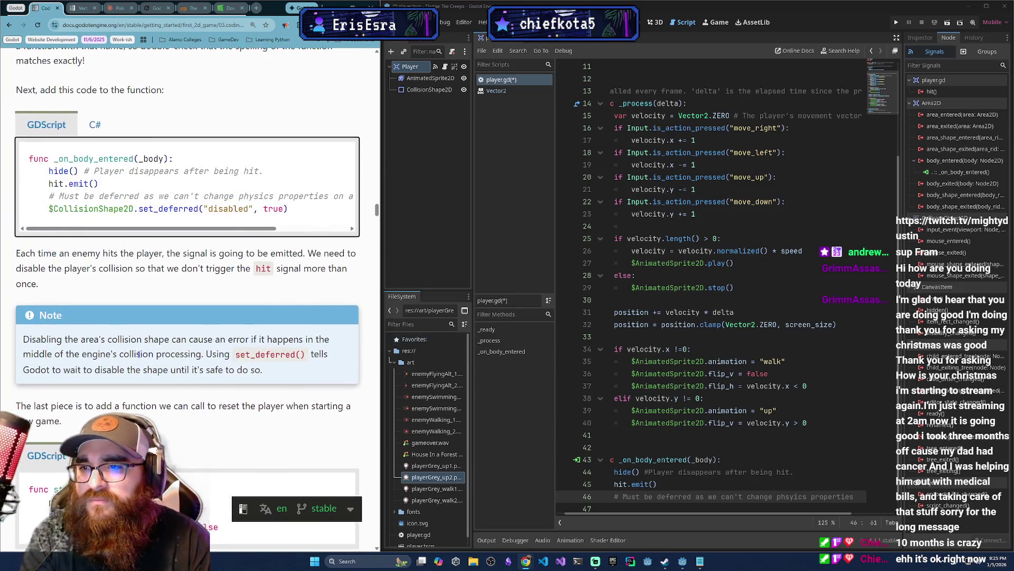
scroll(141, 358, "down", 2)
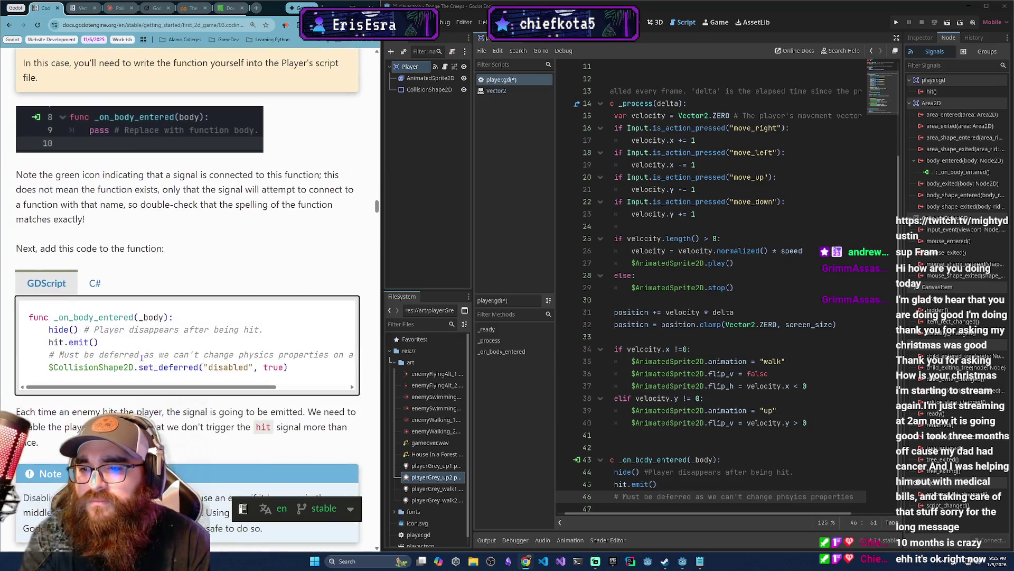
left_click(864, 496)
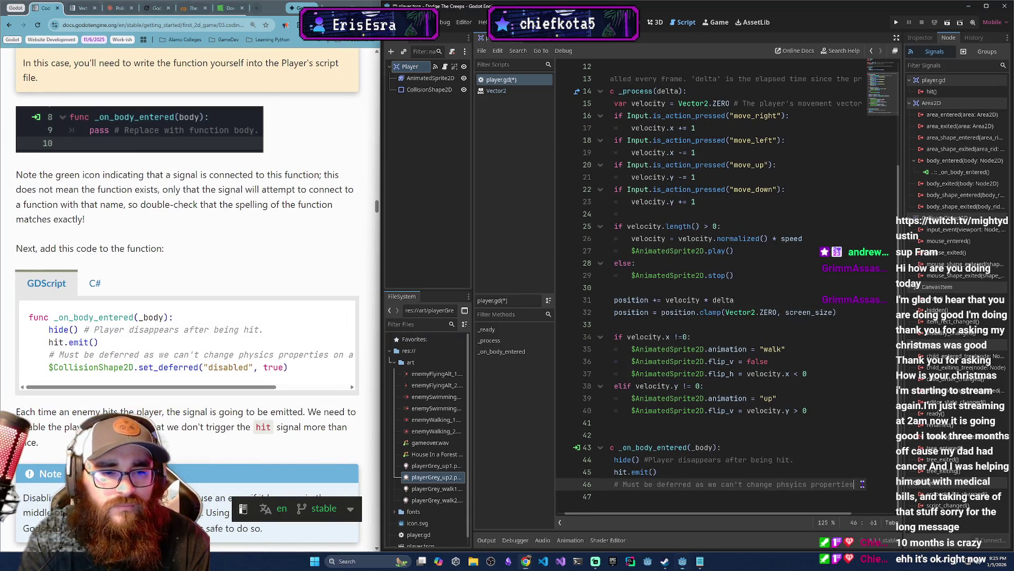
type("o")
type("n a phy")
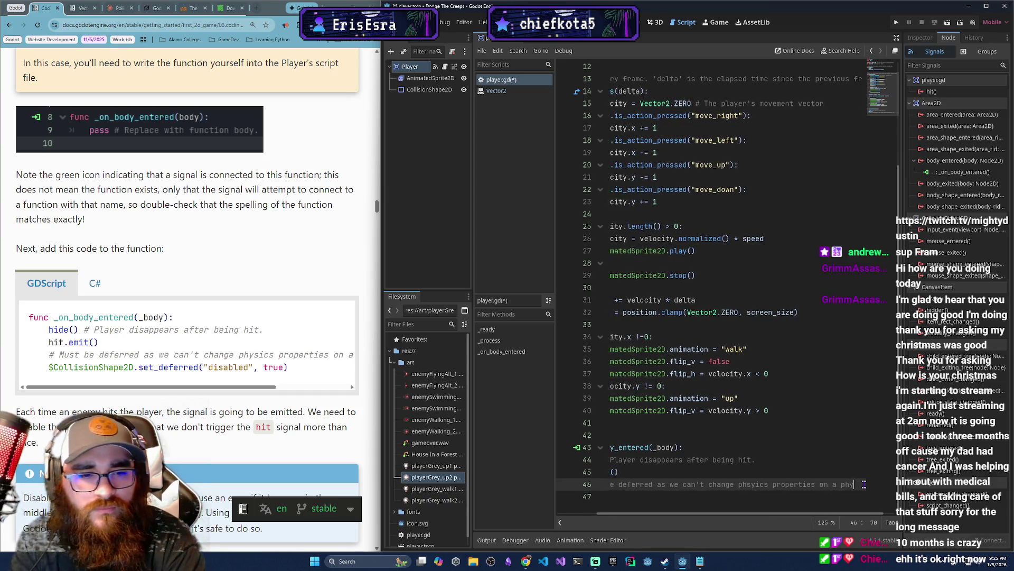
type("sics callback")
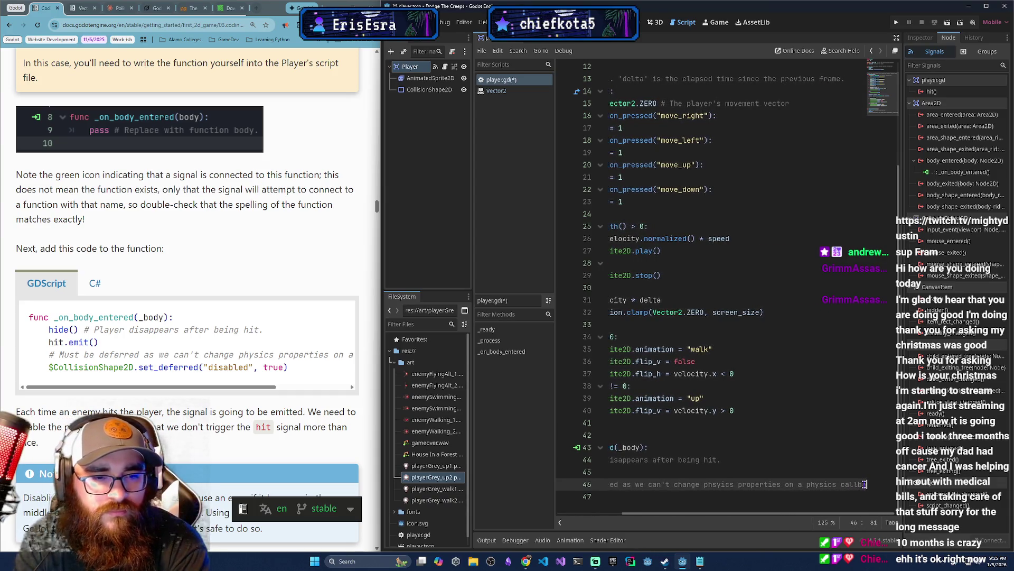
key("Return")
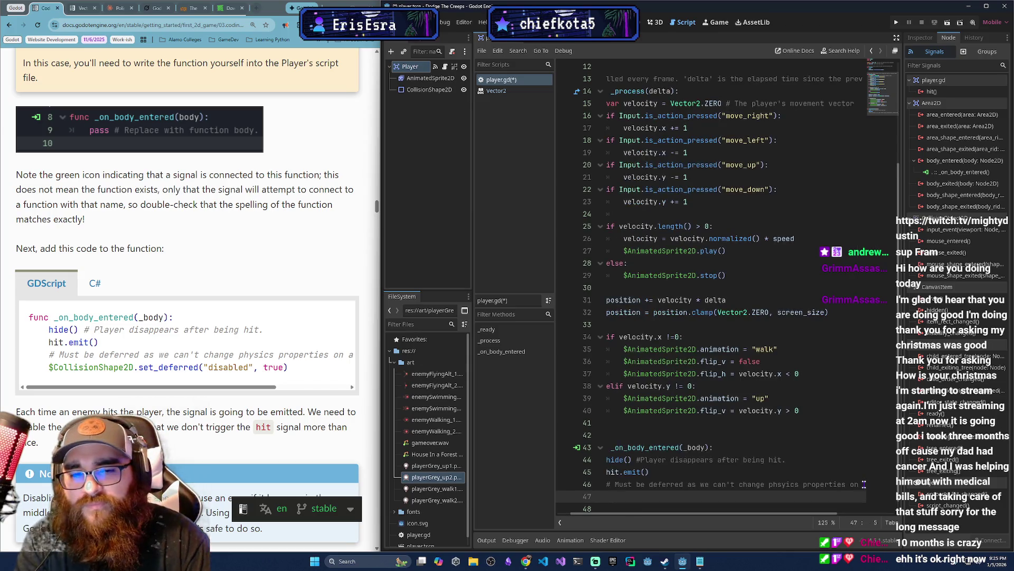
Add $CollisionShape2D.set_deferred("disabled", true) on line 47.
scroll(756, 488, "down", 1)
type("#")
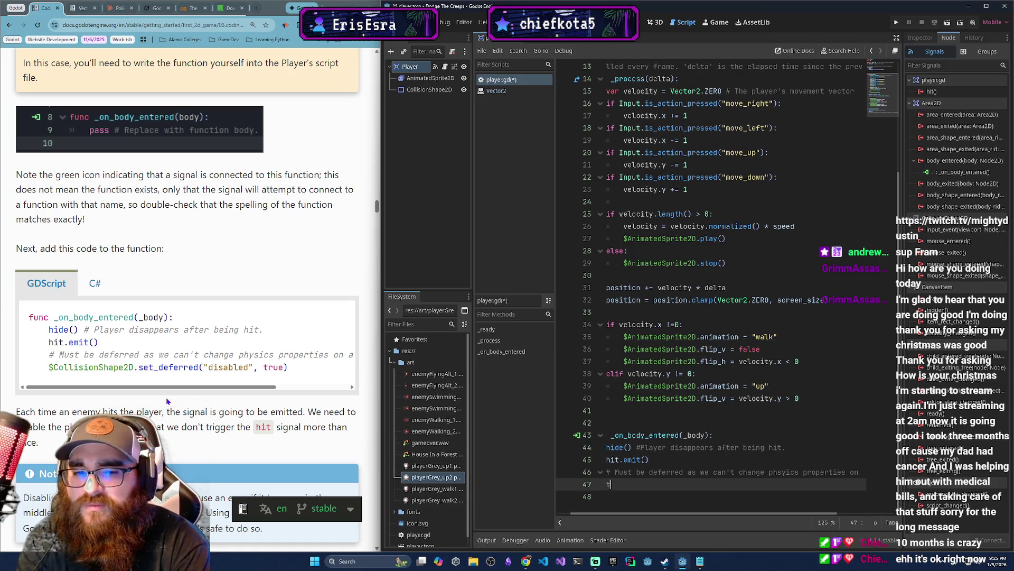
type("$Colli")
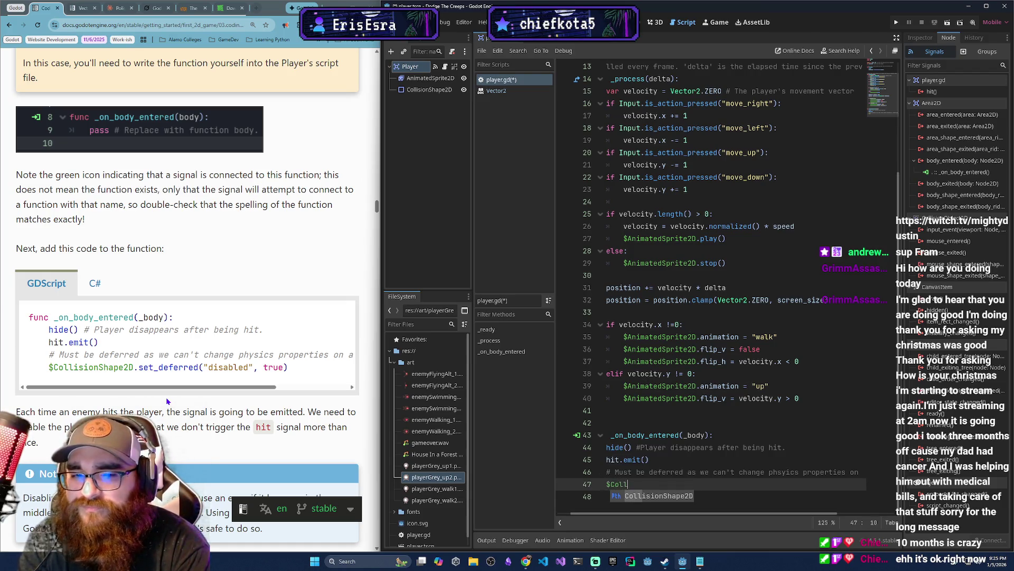
key("Return")
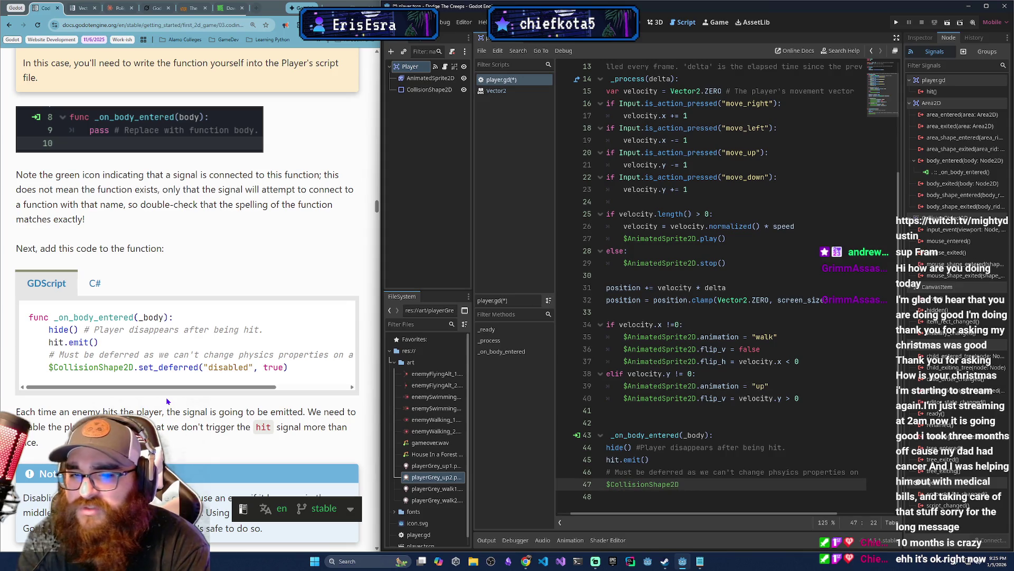
type(".set_d")
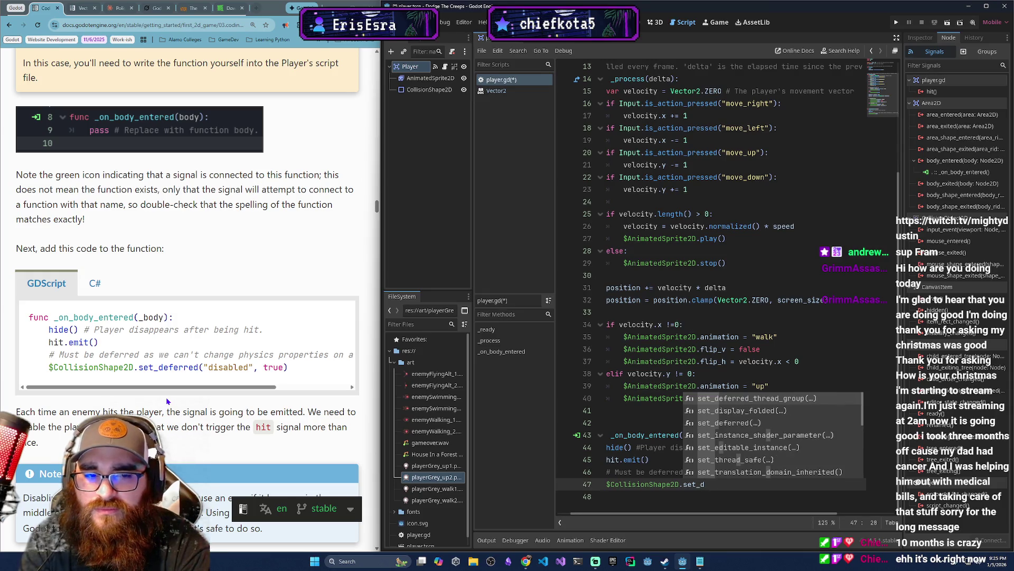
type("ef")
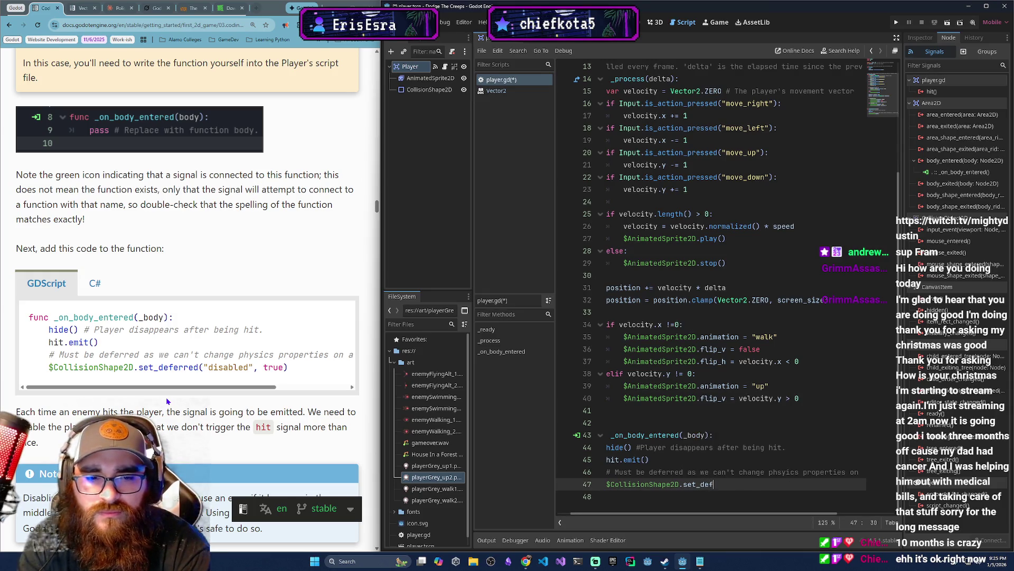
type("erred(")
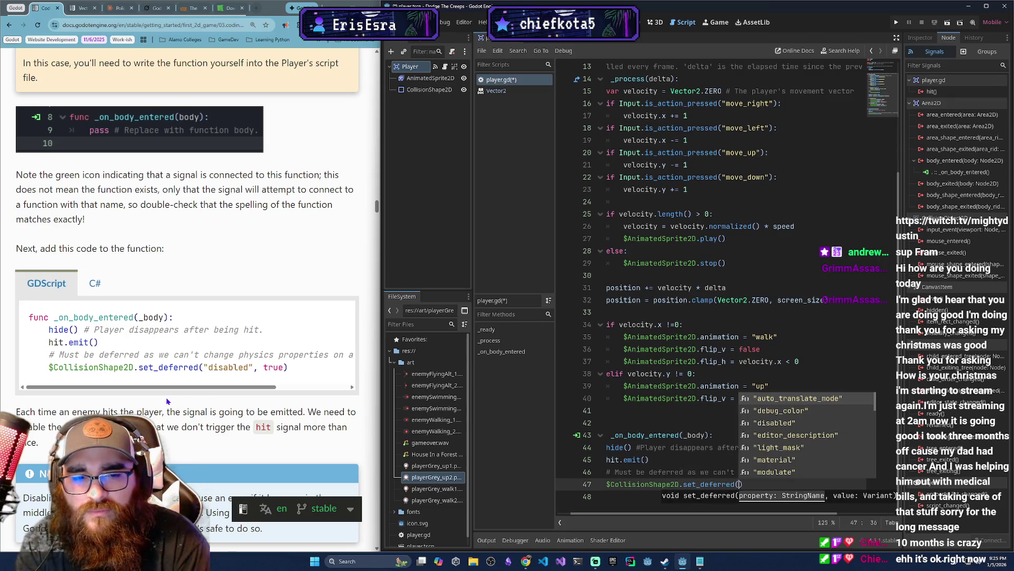
type("\"disab")
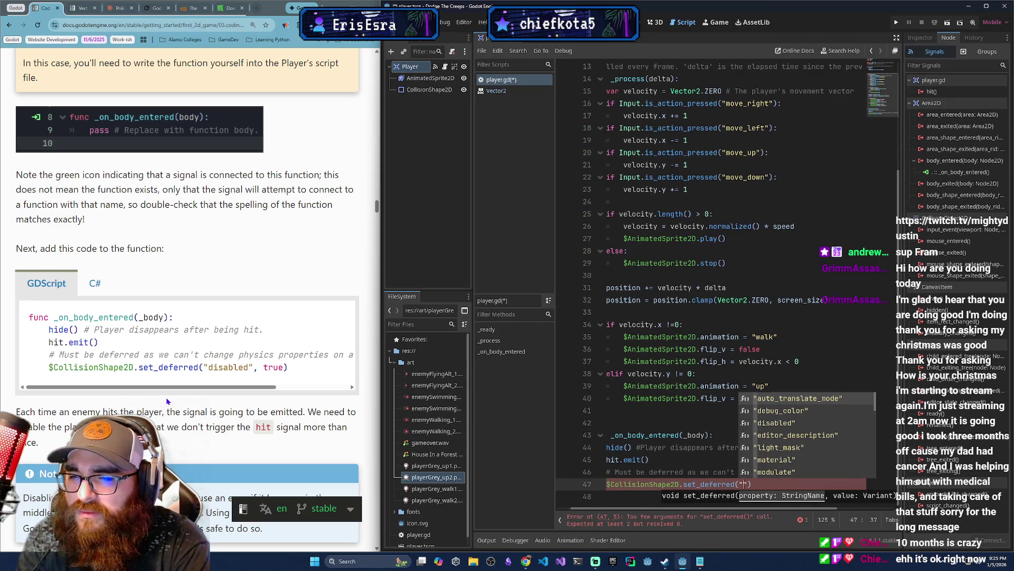
key("Return")
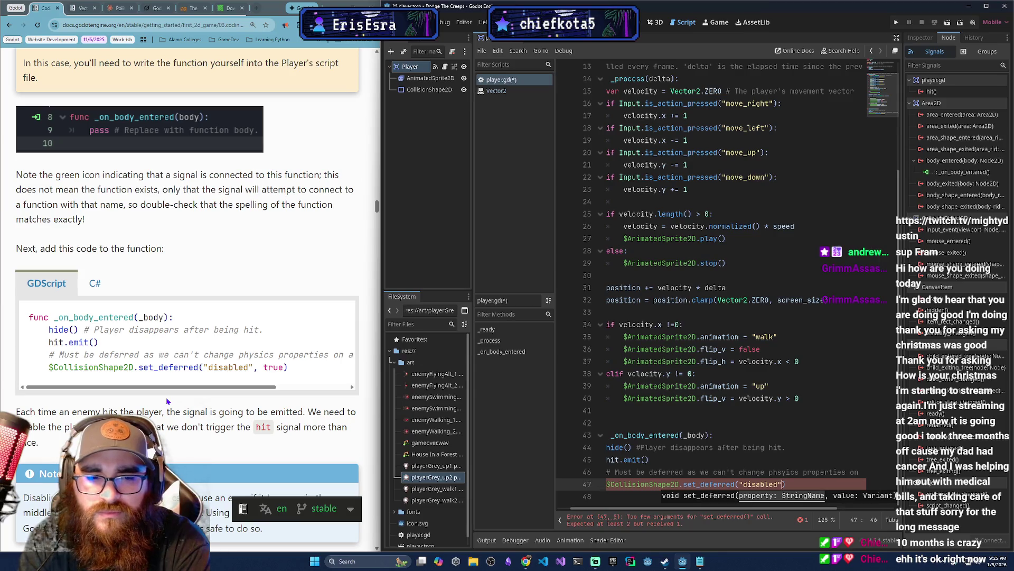
type(", true)")
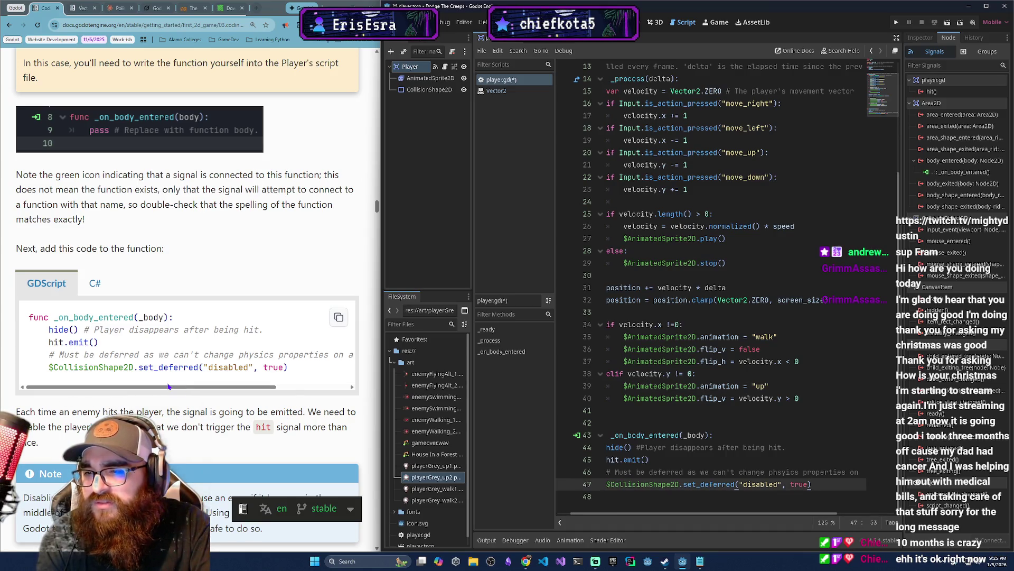
scroll(299, 396, "down", 2)
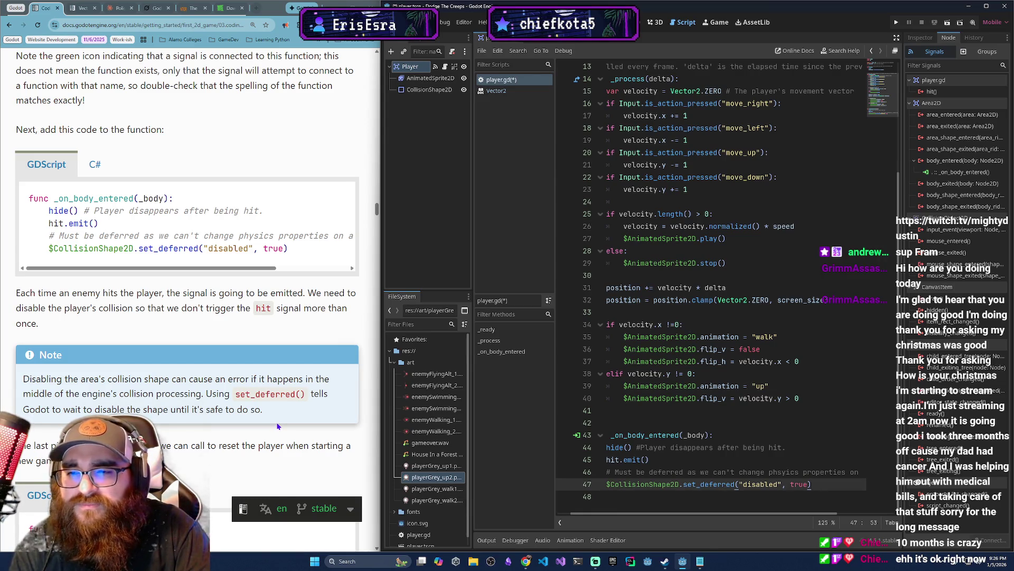
Scroll the docs to the start(pos) code block and add a blank line after the hit handler.
scroll(586, 418, "up", 1)
scroll(590, 418, "down", 1)
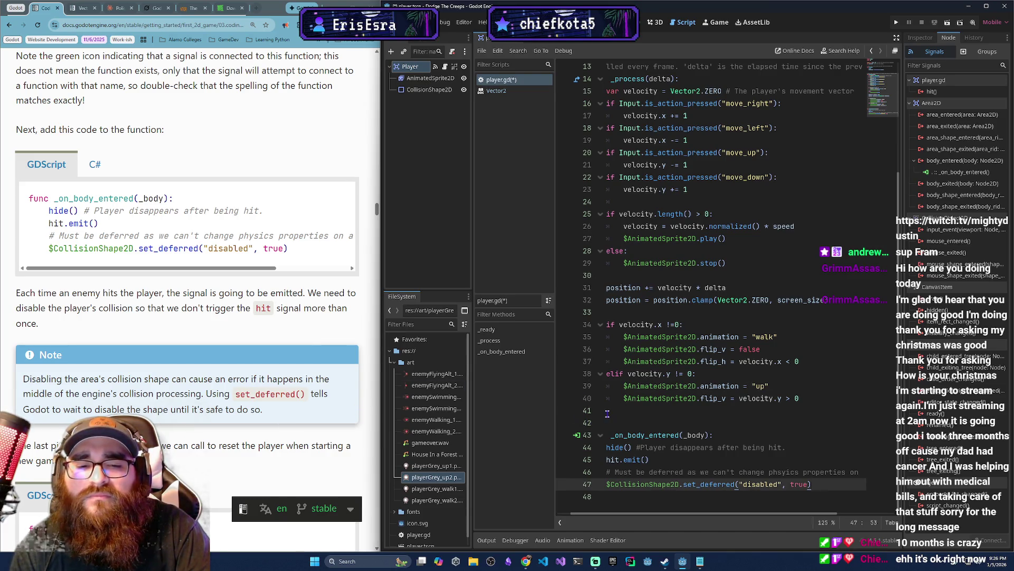
scroll(126, 376, "down", 3)
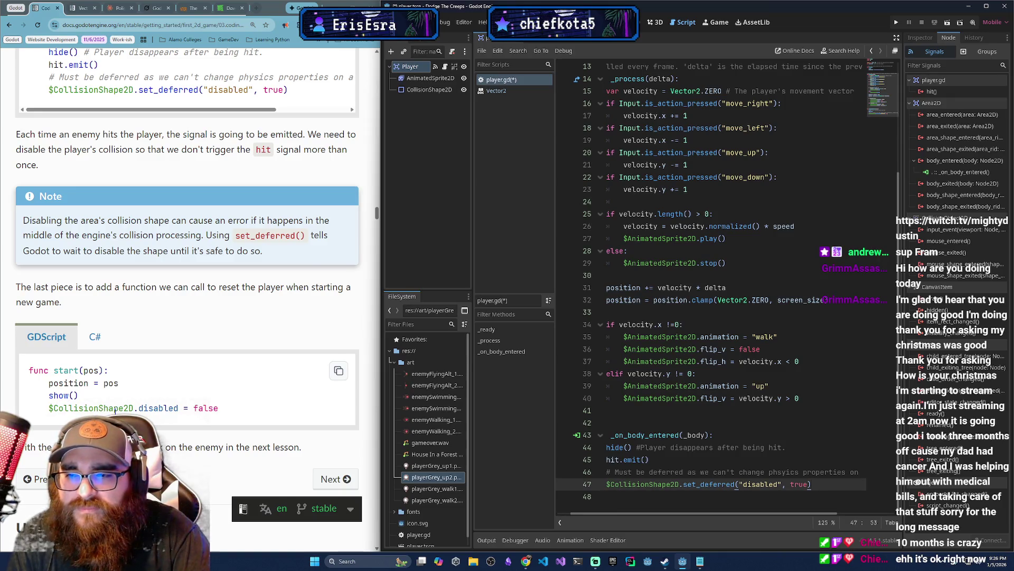
right_click(164, 413)
left_click(140, 330)
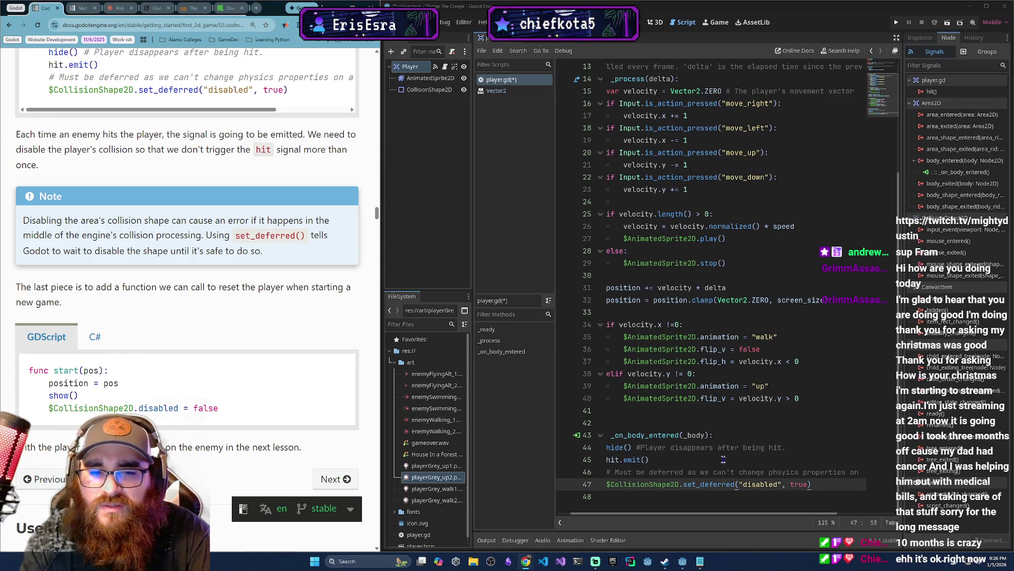
left_click_drag(723, 512, 709, 513)
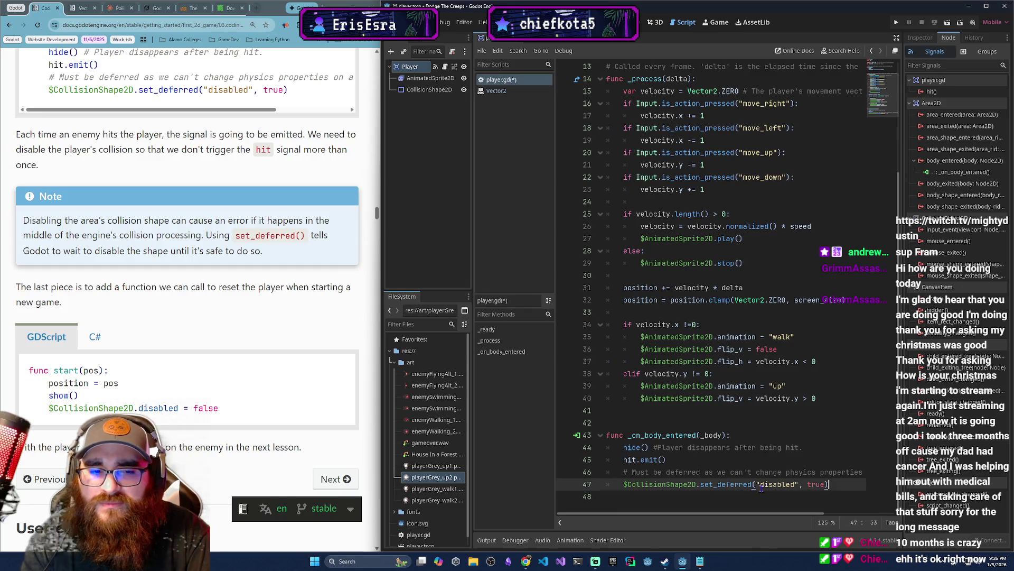
key("Return")
key("Return")
Write the 'func start(pos):' header on line 49, fixing the parameter typo.
type("func start(post")
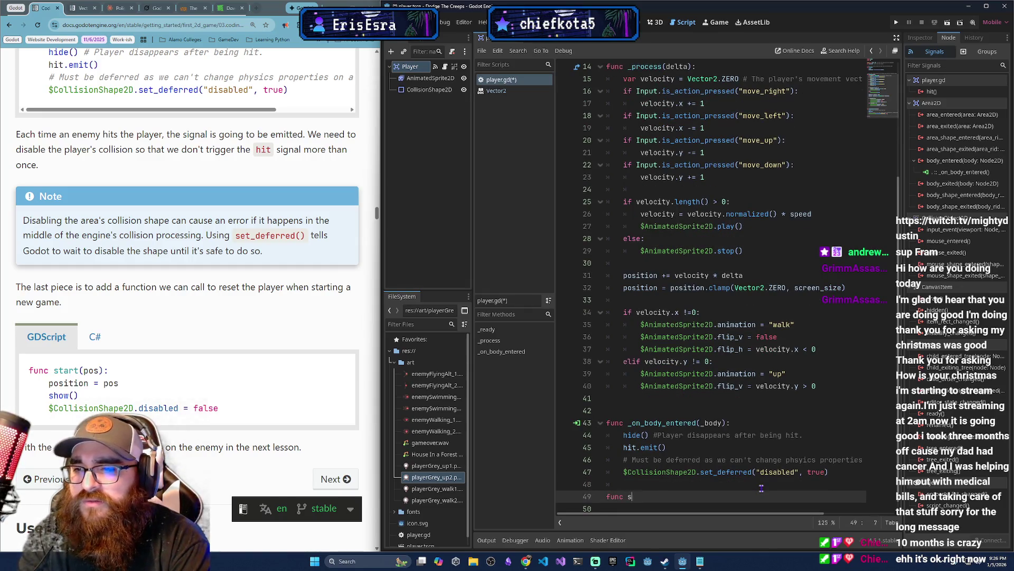
key("BackSpace")
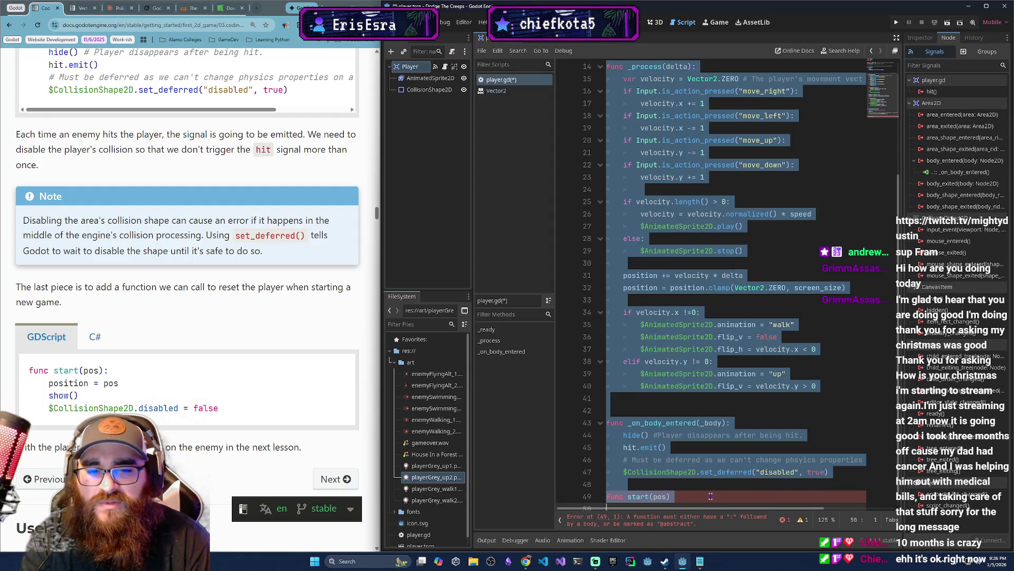
left_click_drag(761, 497, 602, 496)
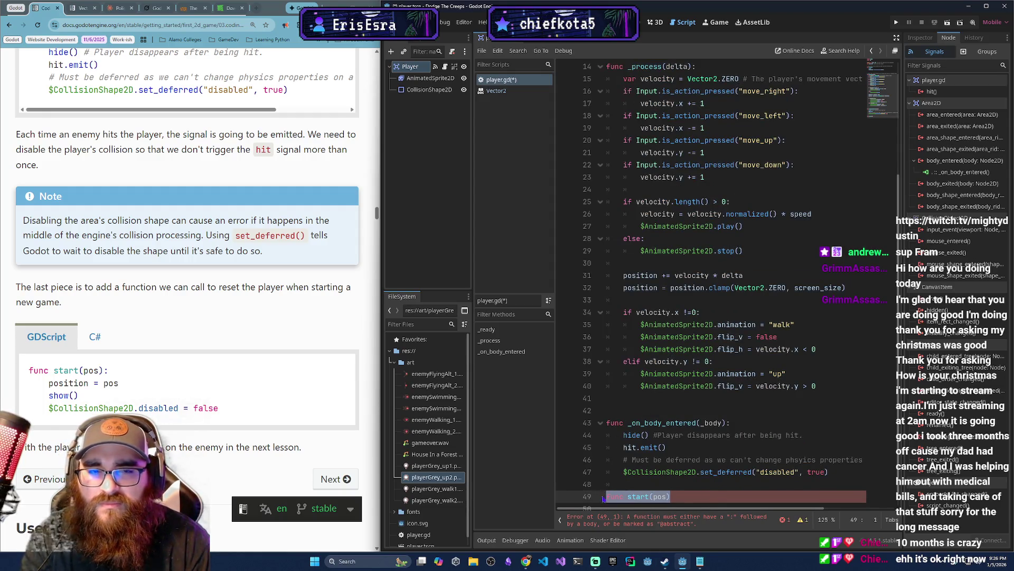
scroll(705, 370, "up", 5)
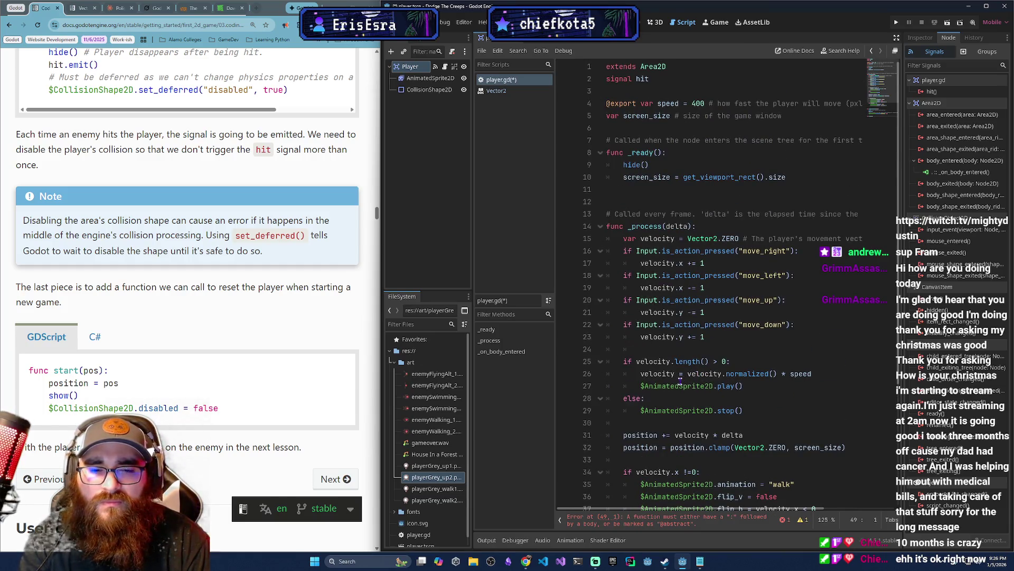
scroll(687, 381, "down", 5)
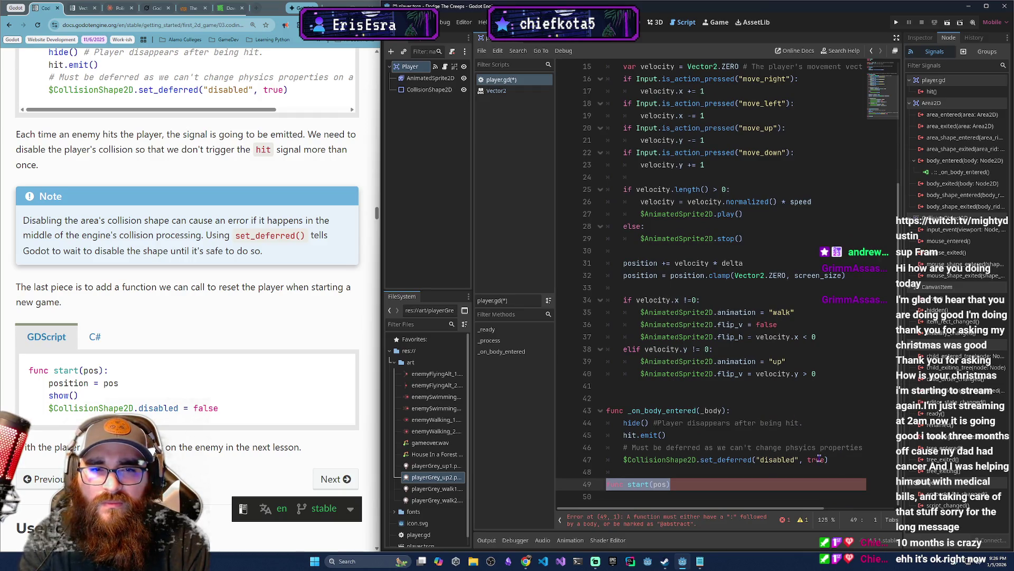
scroll(813, 456, "up", 4)
scroll(808, 453, "down", 4)
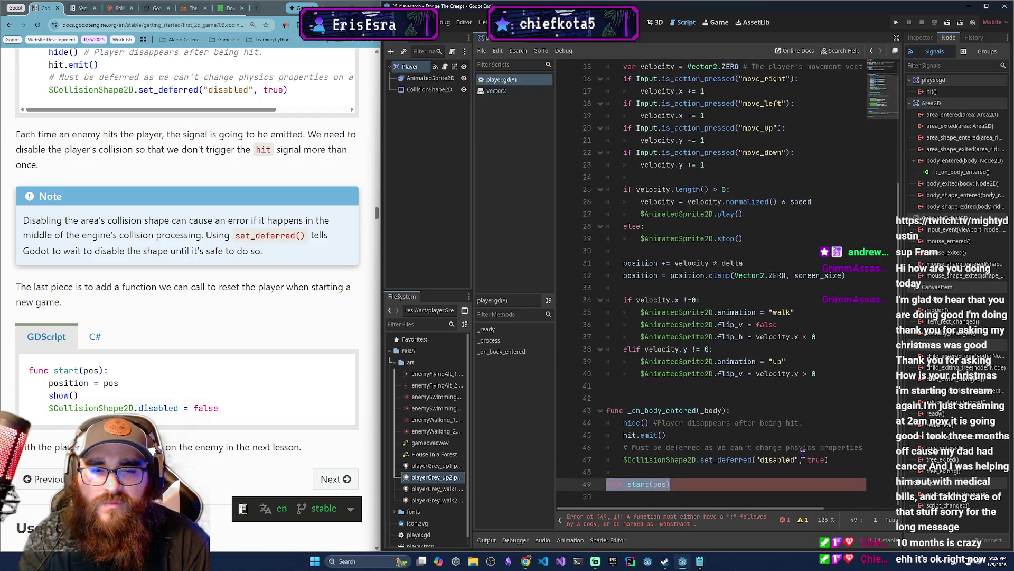
left_click(698, 485)
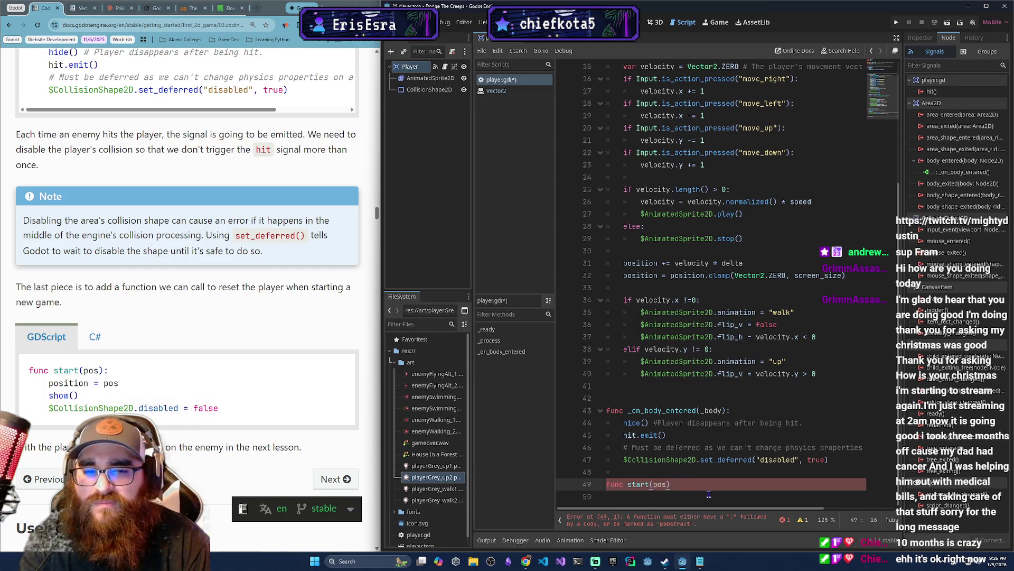
type(":")
key("Return")
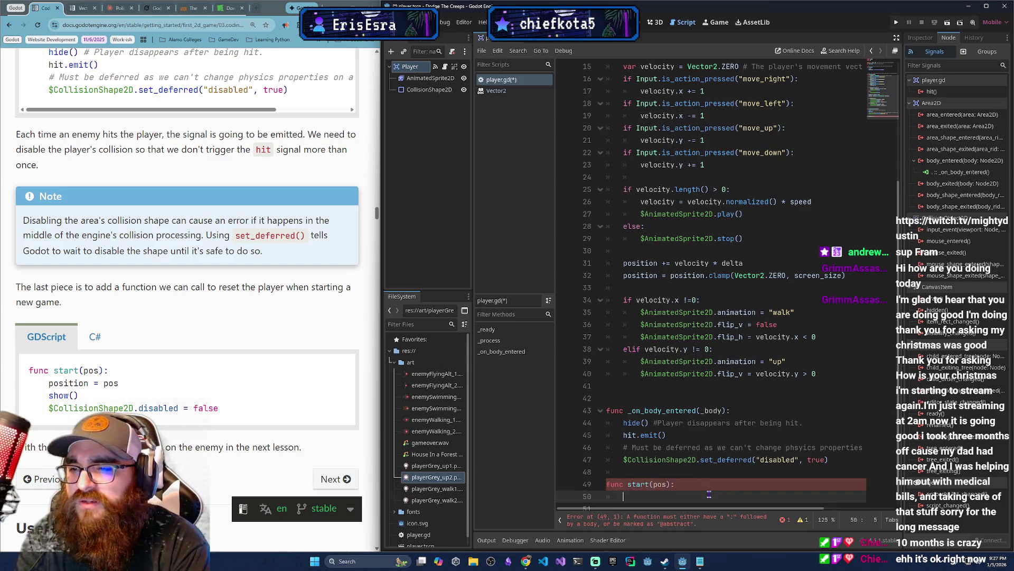
Fill start(pos) with position = pos, show(), and $CollisionShape2D.disabled = false.
type("position = ")
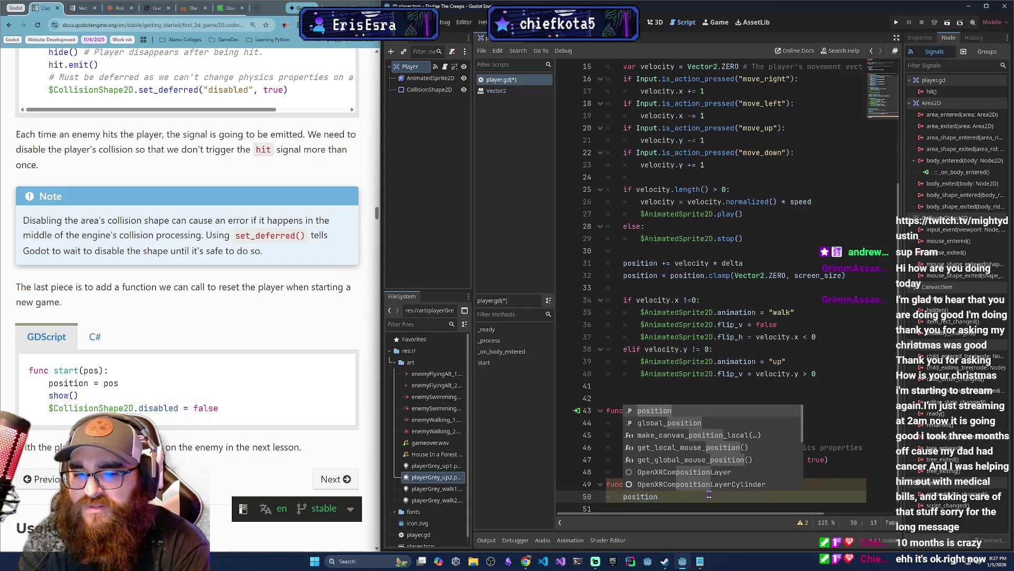
type("pos")
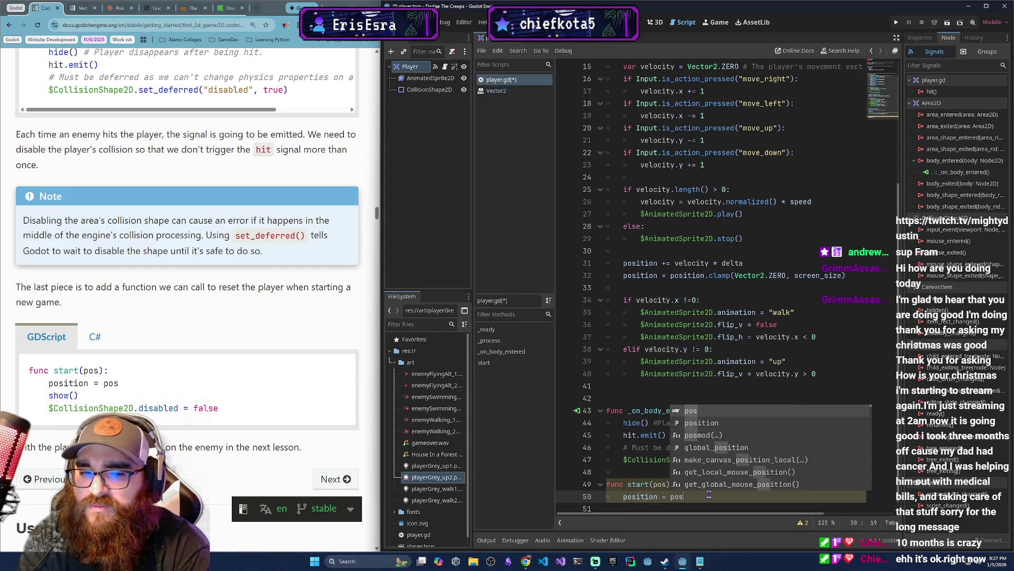
type("show(")
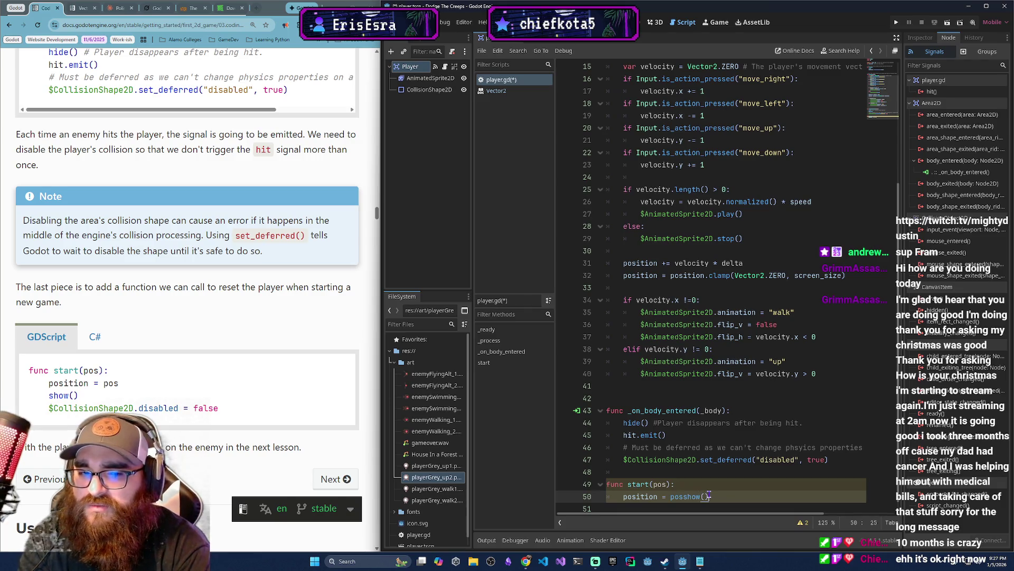
key("BackSpace")
key("BackSpace")
key("BackSpace")
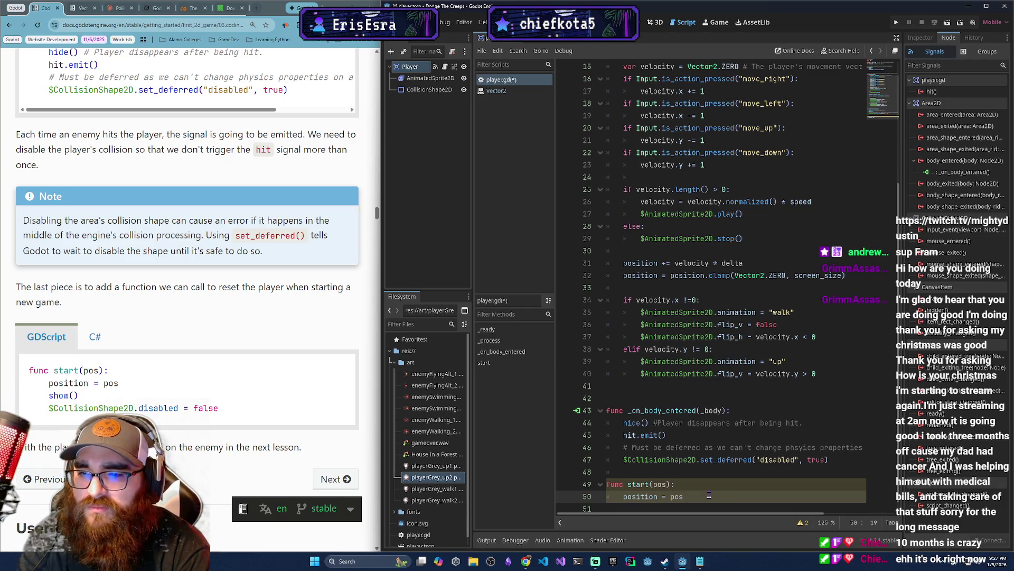
key("Return")
type("show()")
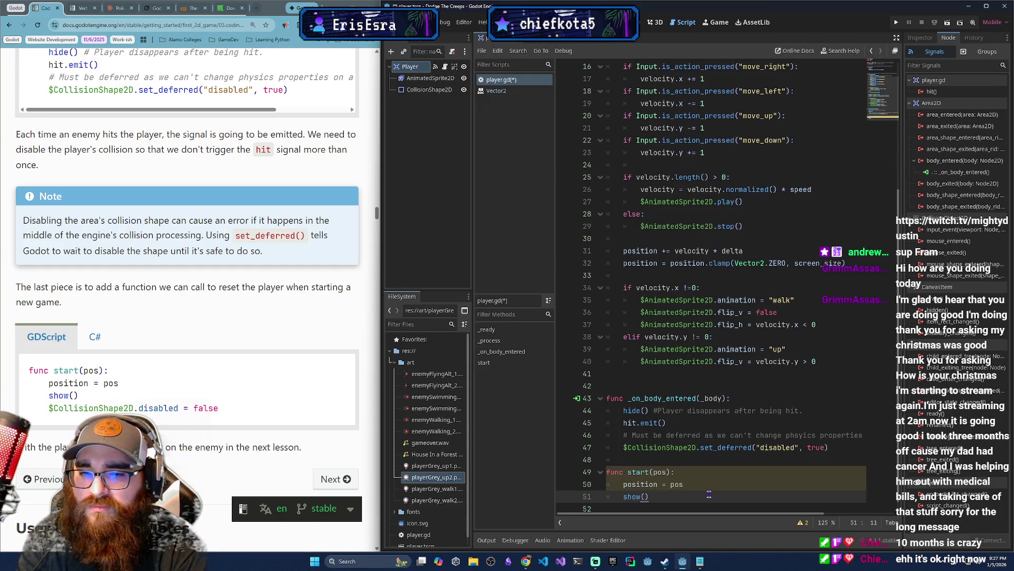
key("Return")
type("$CollisionShape2D")
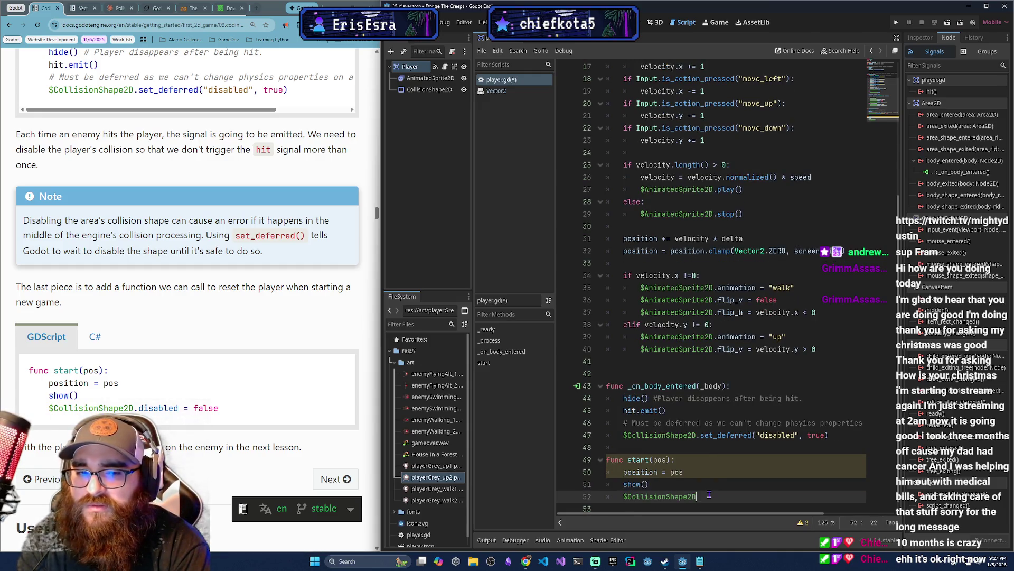
type(".dis")
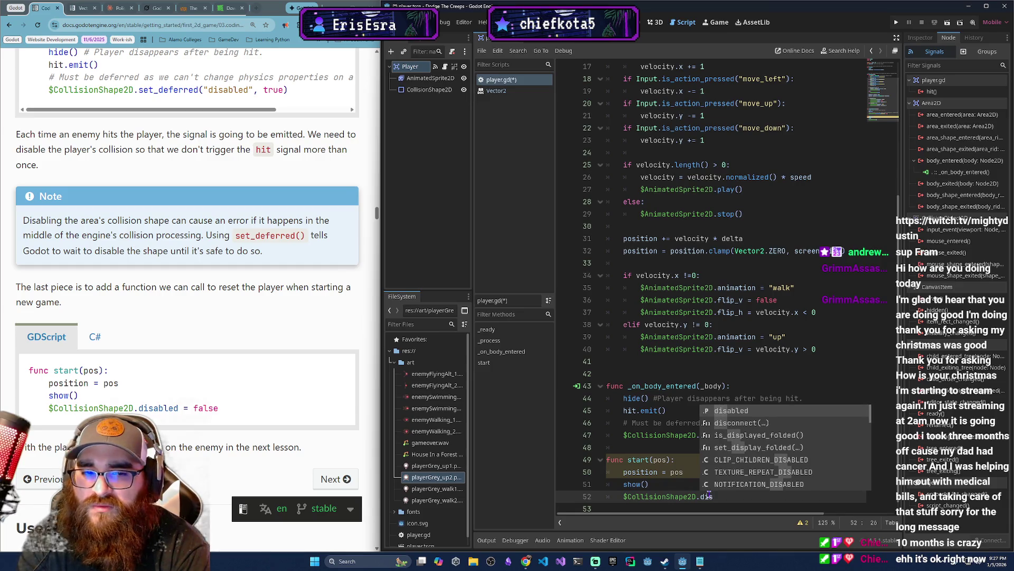
key("Return")
type("= fa")
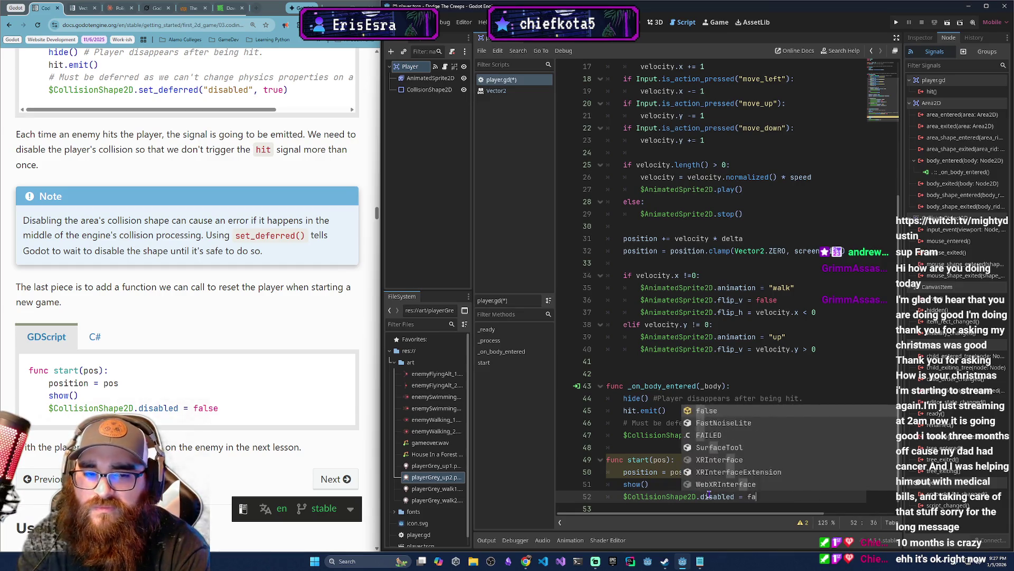
key("Return")
scroll(708, 494, "down", 1)
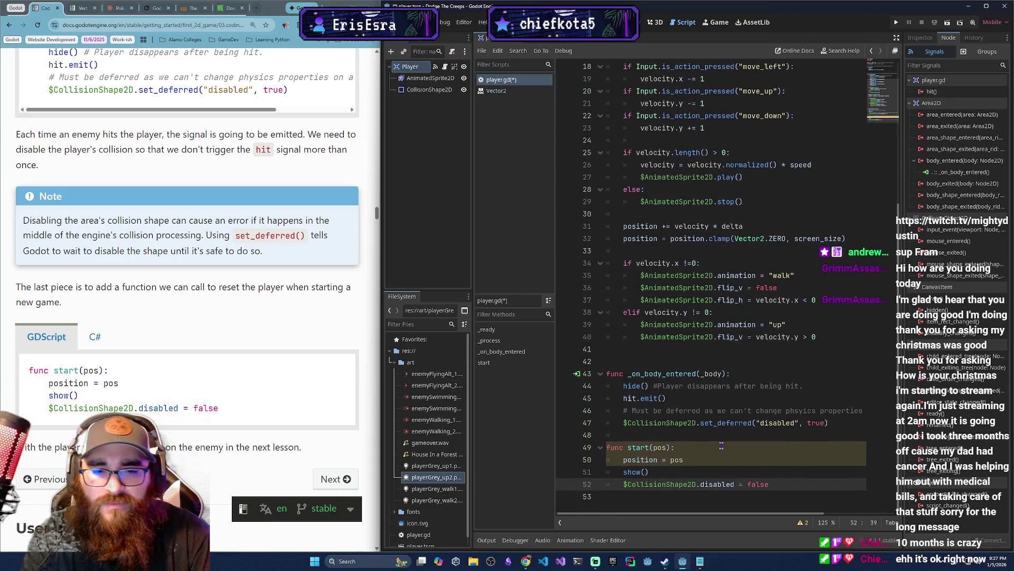
scroll(236, 395, "down", 1)
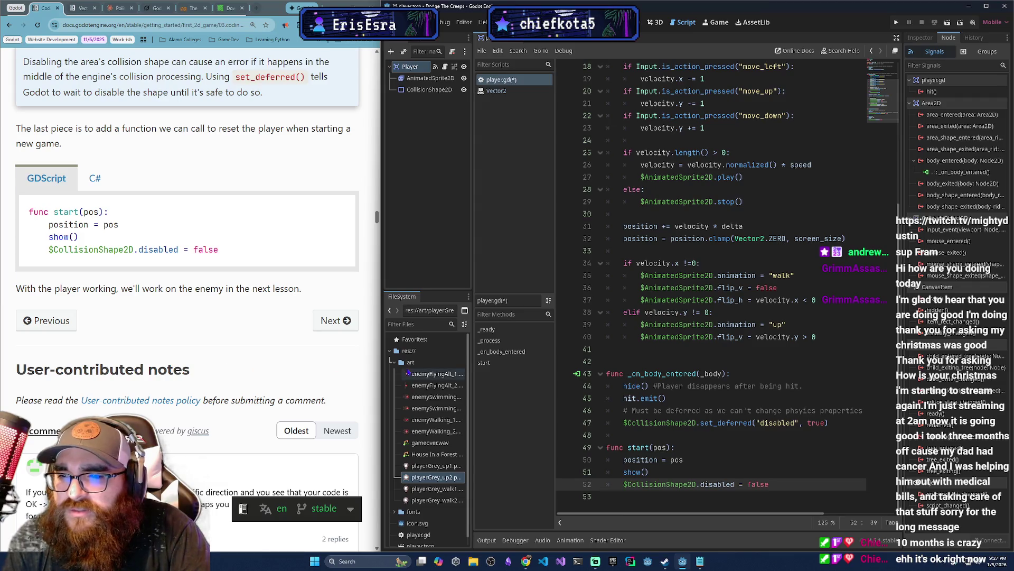
scroll(646, 336, "up", 6)
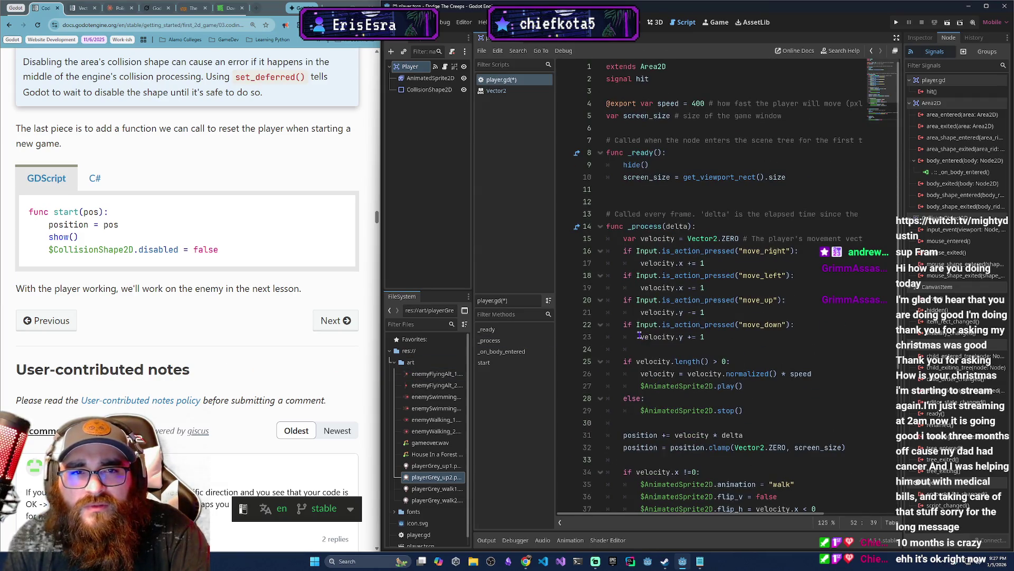
Move the docs on to the Creating the enemy lesson and scroll to the Mob scene's nodes.
left_click(335, 320)
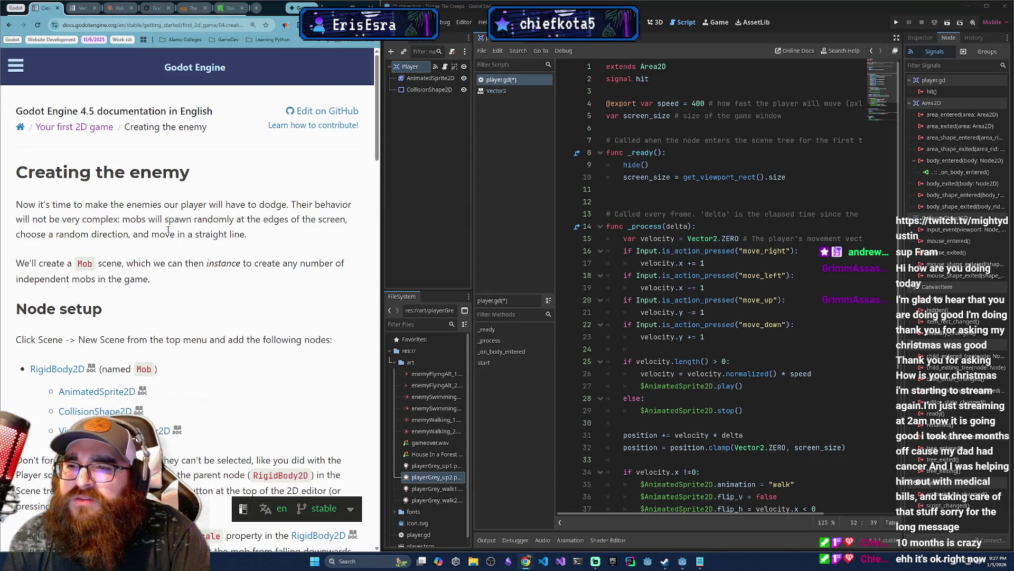
scroll(171, 233, "down", 1)
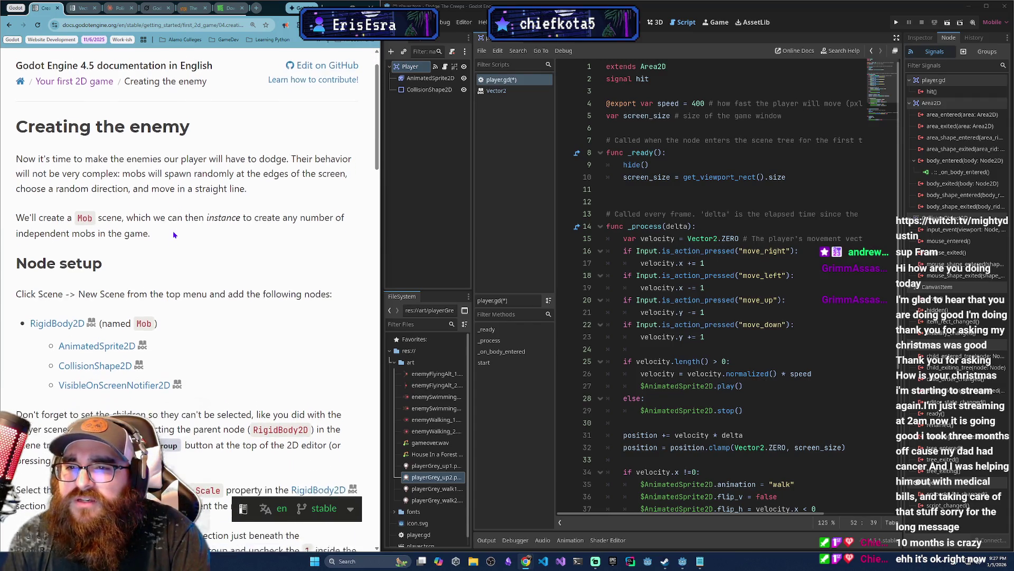
scroll(174, 235, "down", 1)
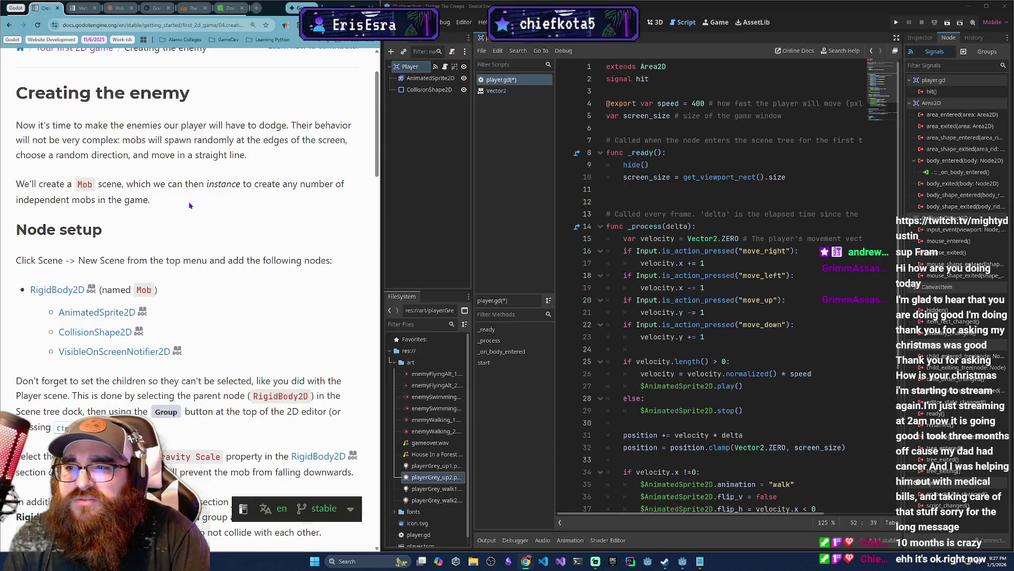
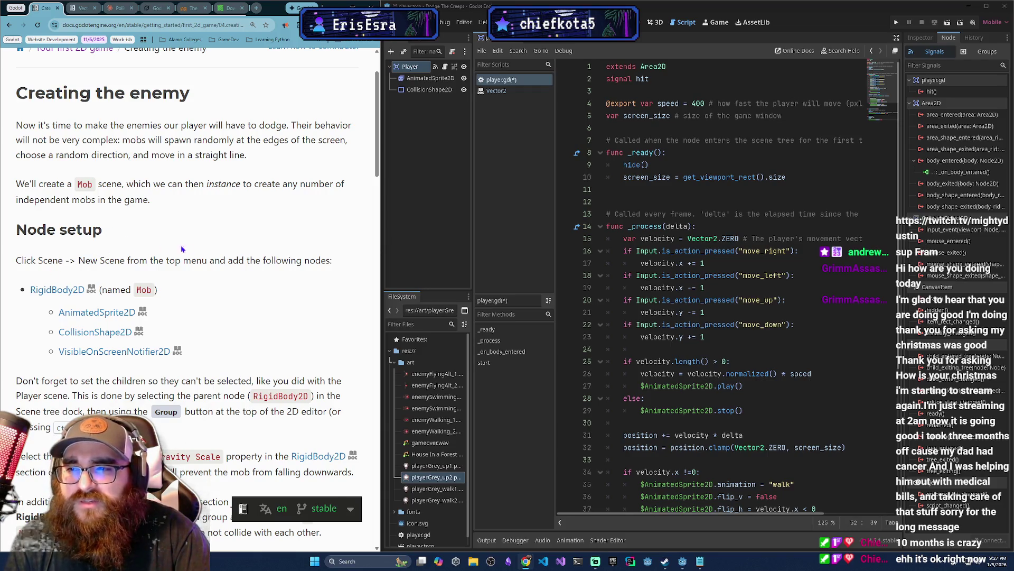
Create a new scene whose root is a RigidBody2D, found by searching 'Rig'.
left_click(400, 43)
right_click(400, 42)
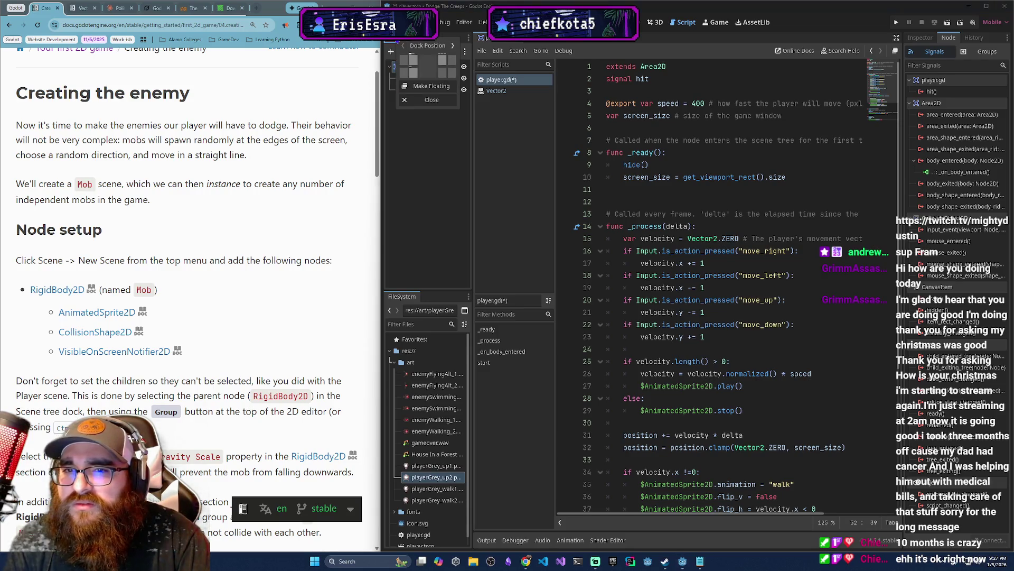
left_click(396, 22)
left_click(397, 22)
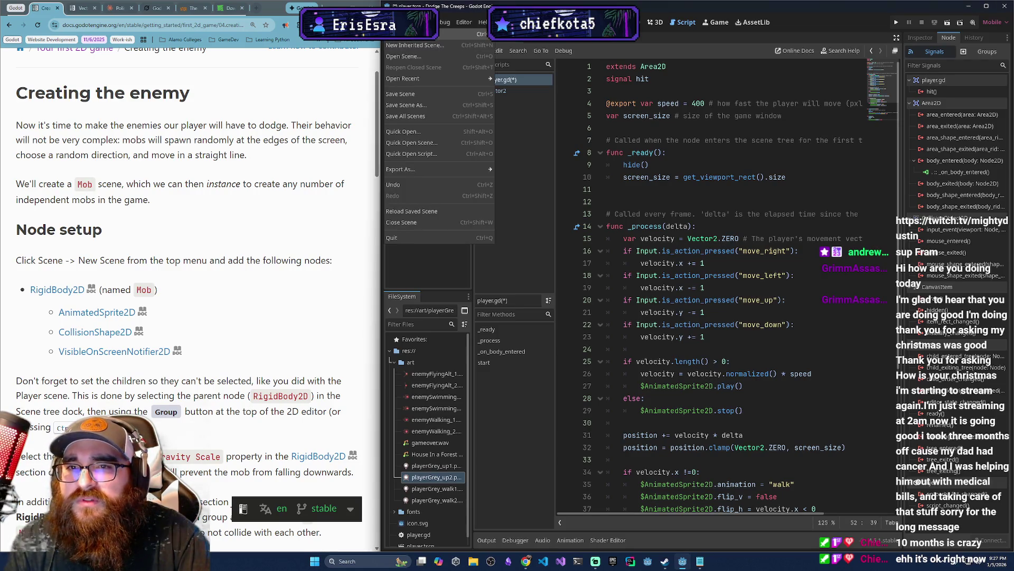
left_click(402, 34)
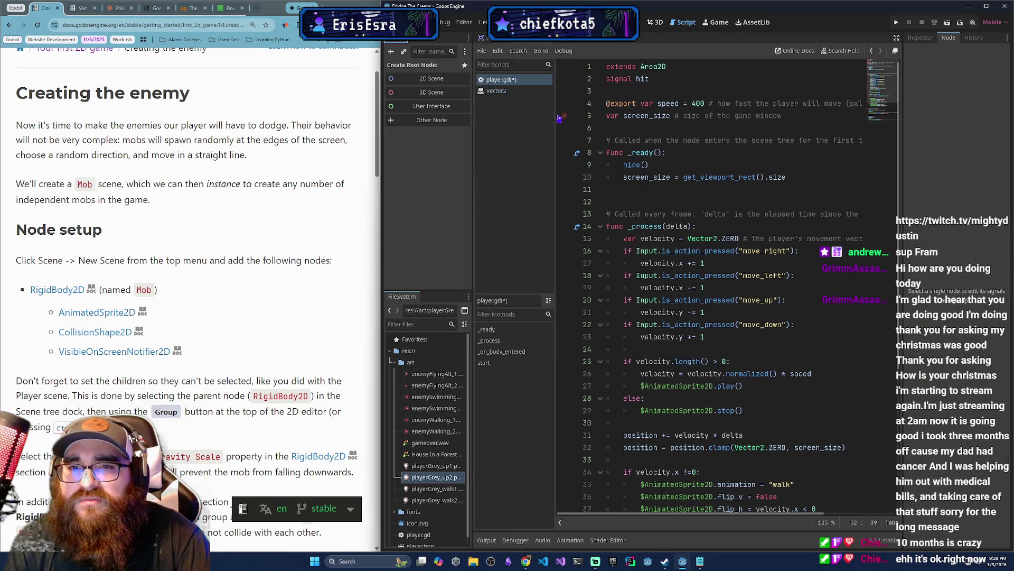
left_click(432, 120)
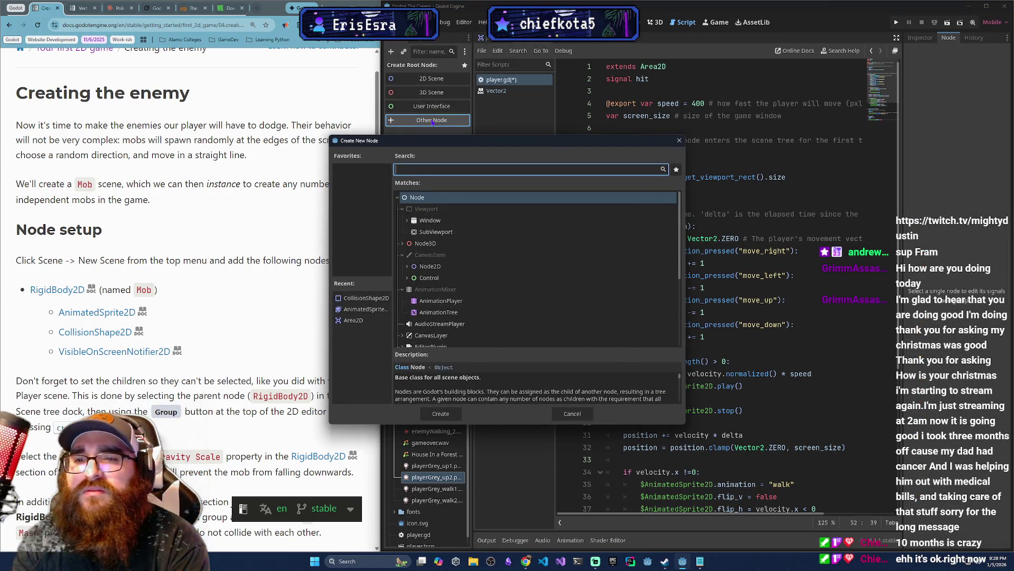
type("Rig")
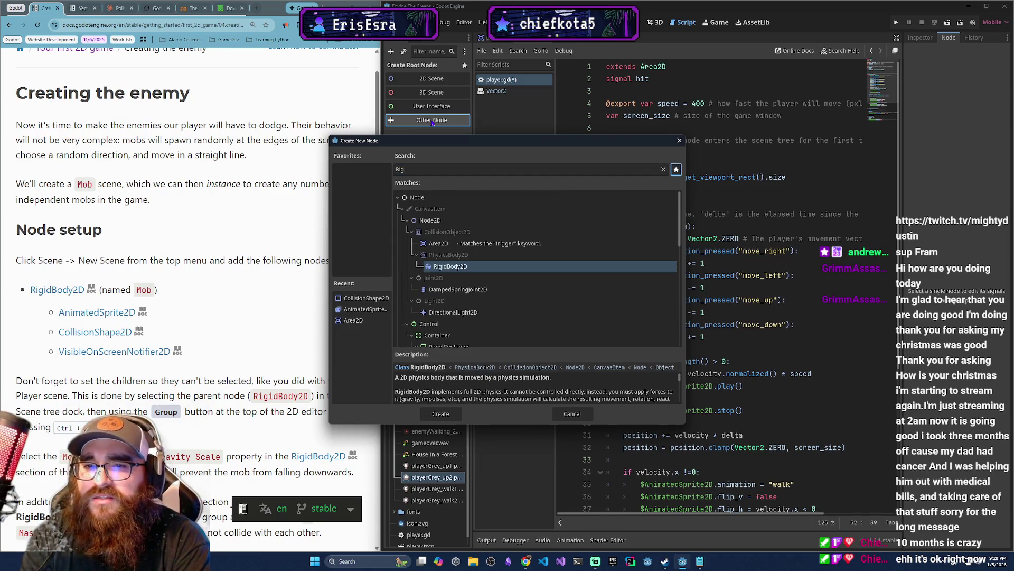
left_click(488, 266)
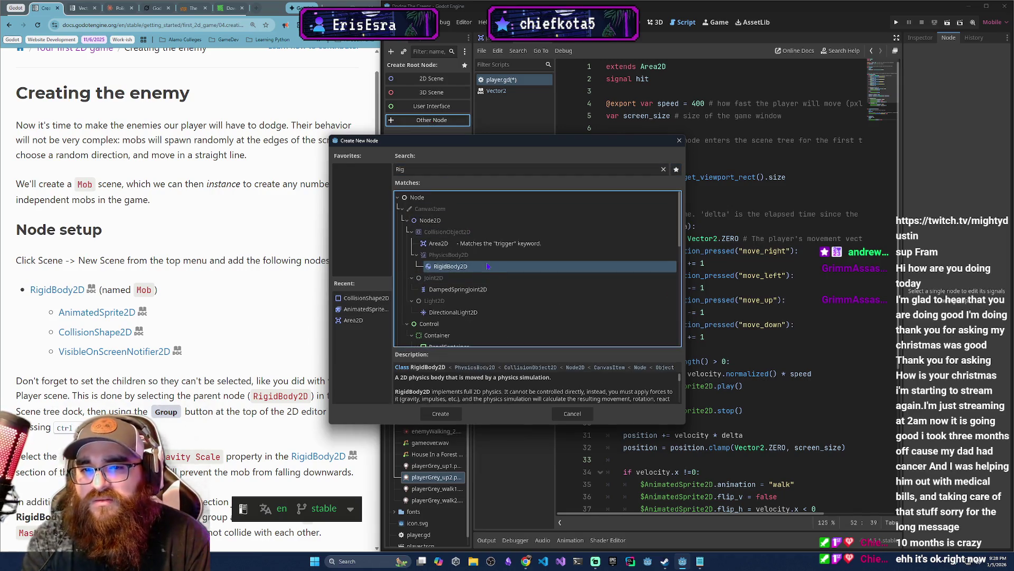
double_click(486, 267)
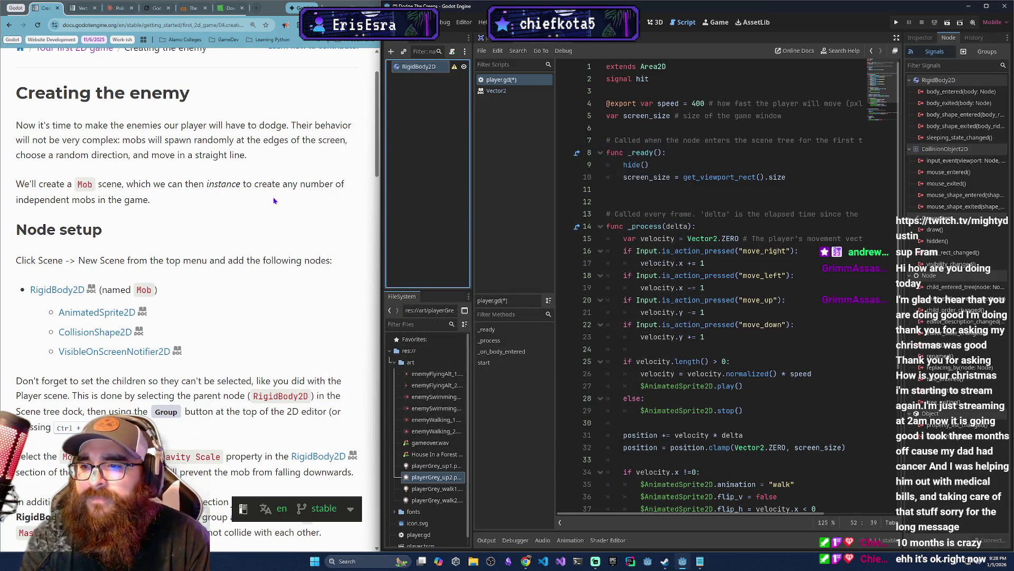
Add an AnimatedSprite2D child node to the RigidBody2D root.
right_click(440, 67)
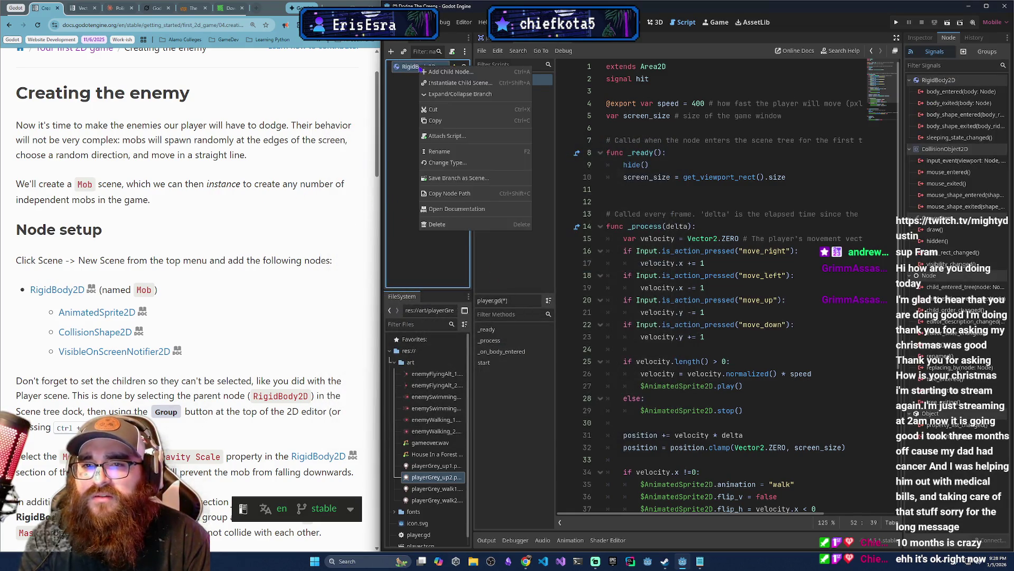
left_click(442, 72)
type("ani")
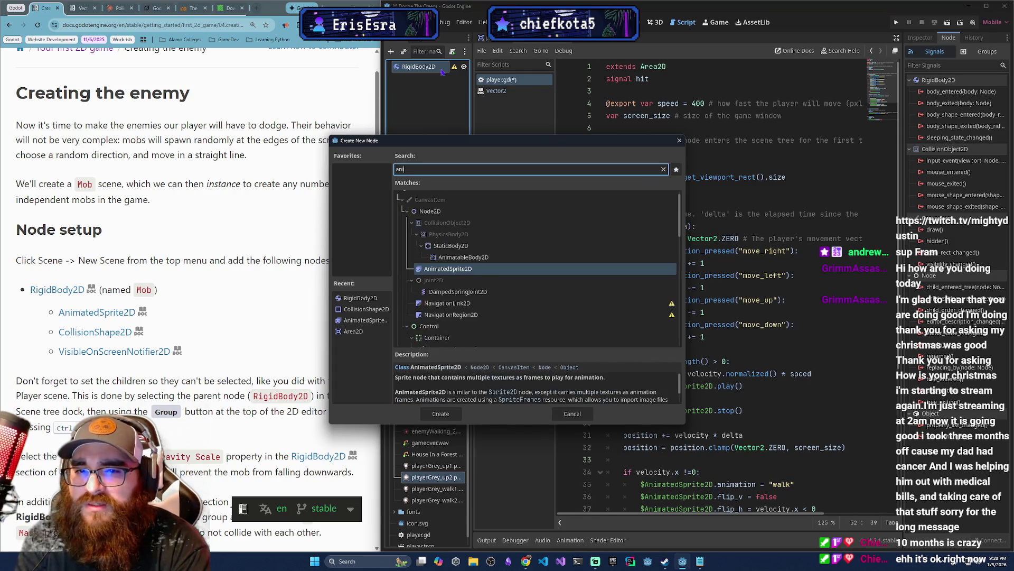
key("Tab")
key("Return")
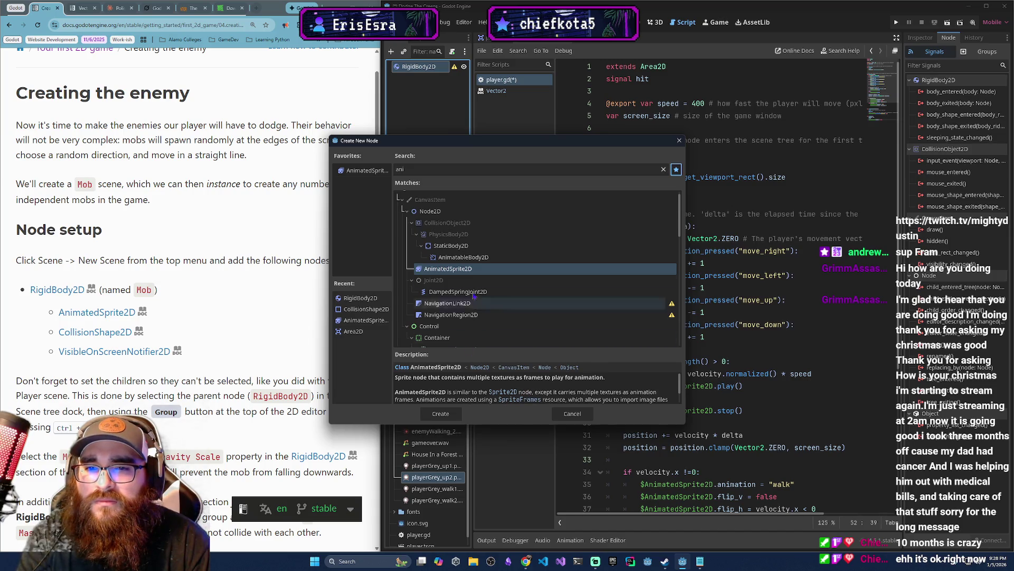
key("Tab")
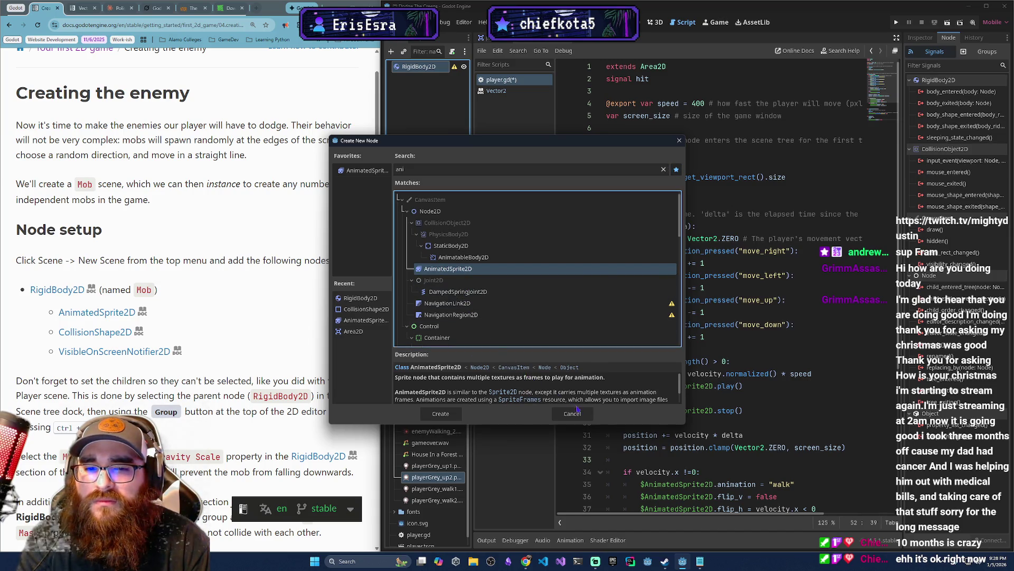
left_click(577, 410)
key("ctrl+a")
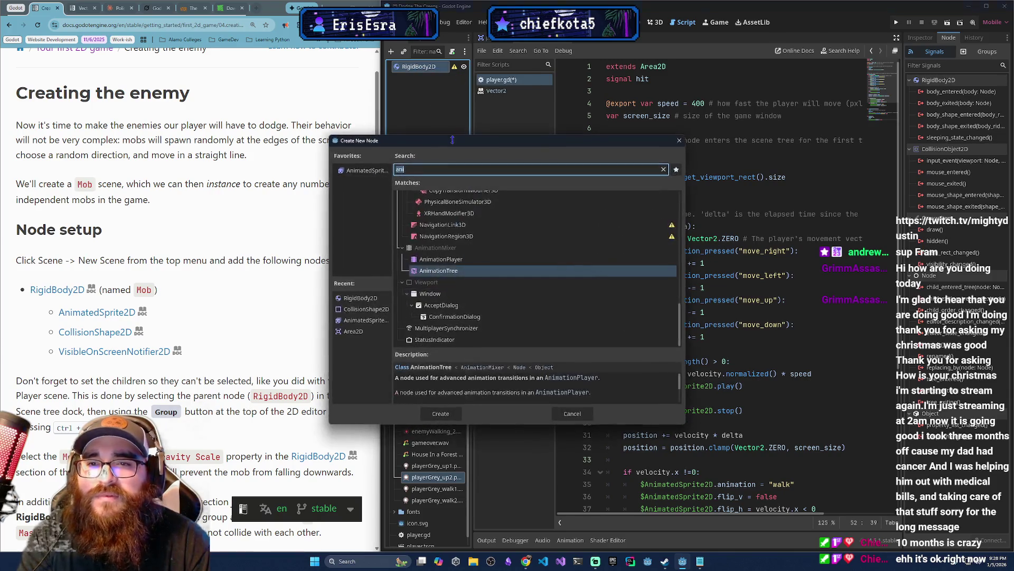
double_click(371, 177)
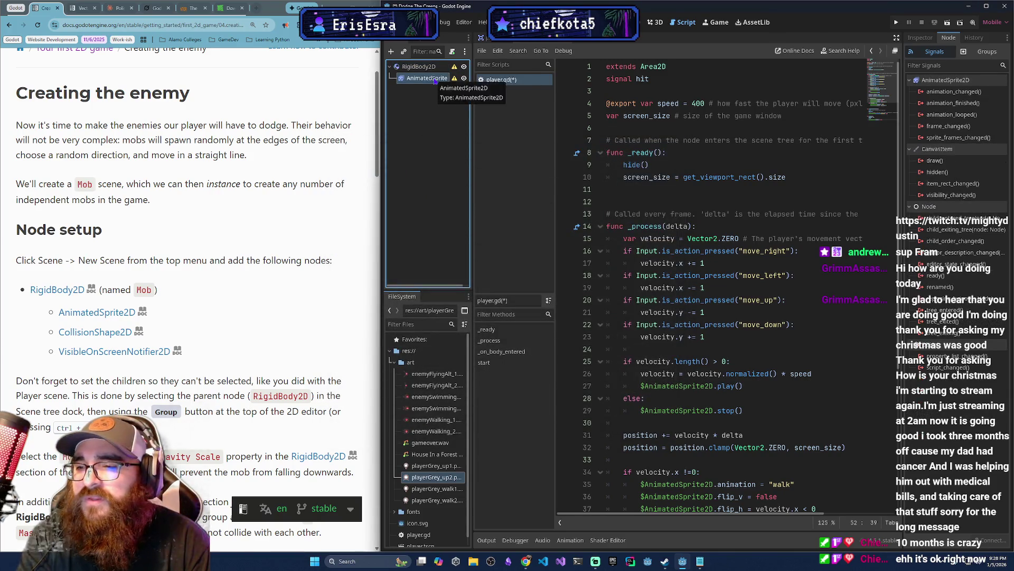
Add a CollisionShape2D child node to the RigidBody2D root.
right_click(426, 68)
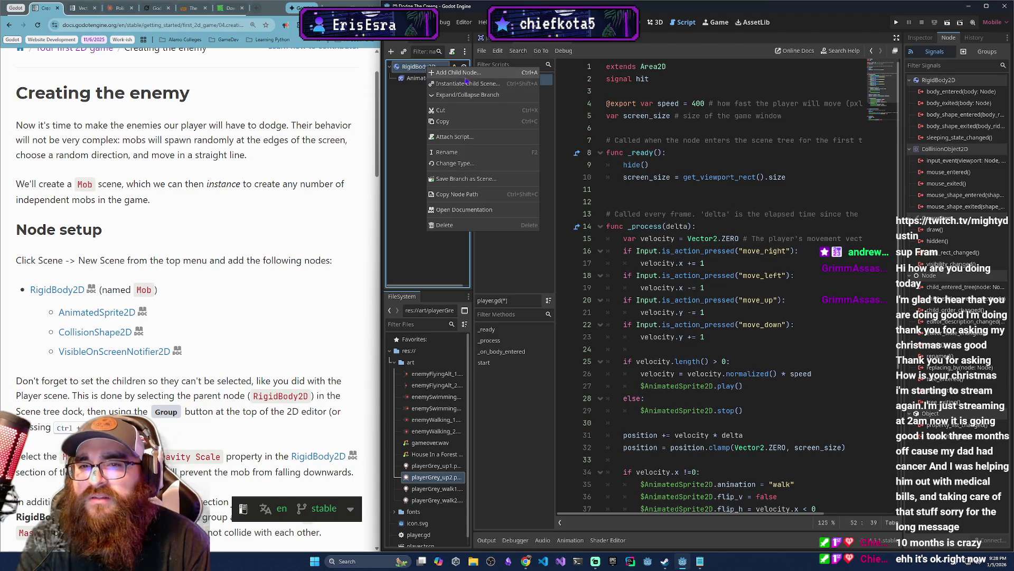
left_click(449, 72)
type("col")
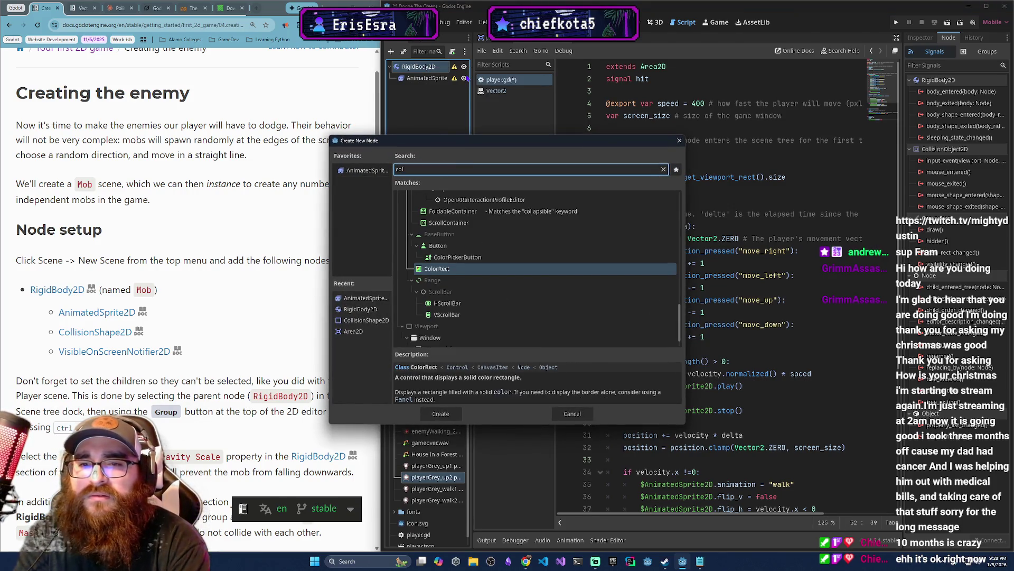
type("ls")
key("Return")
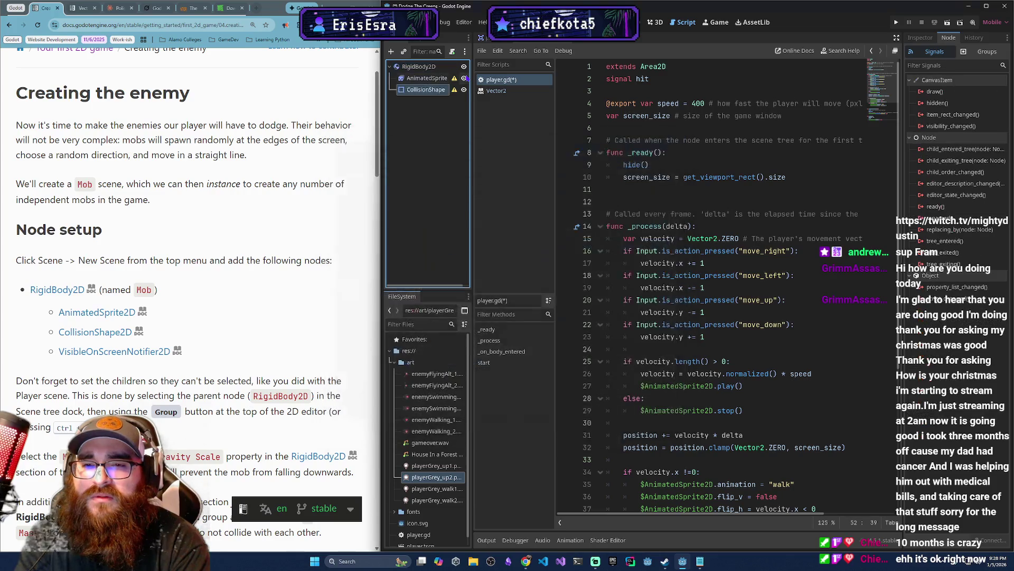
Add a VisibleOnScreenNotifier2D child node and check the new child nodes.
left_click(443, 68)
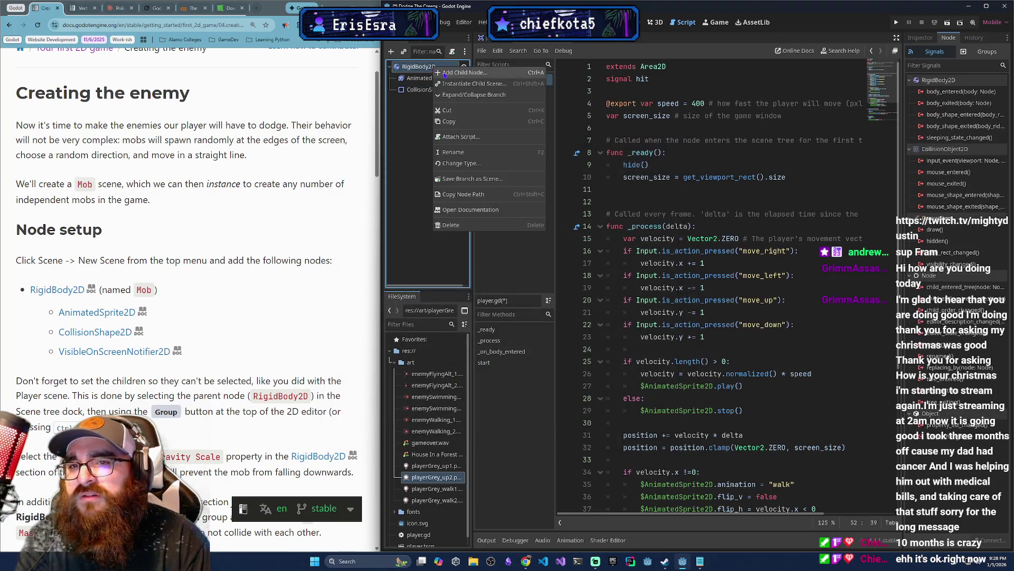
key("ctrl+a")
type("visi")
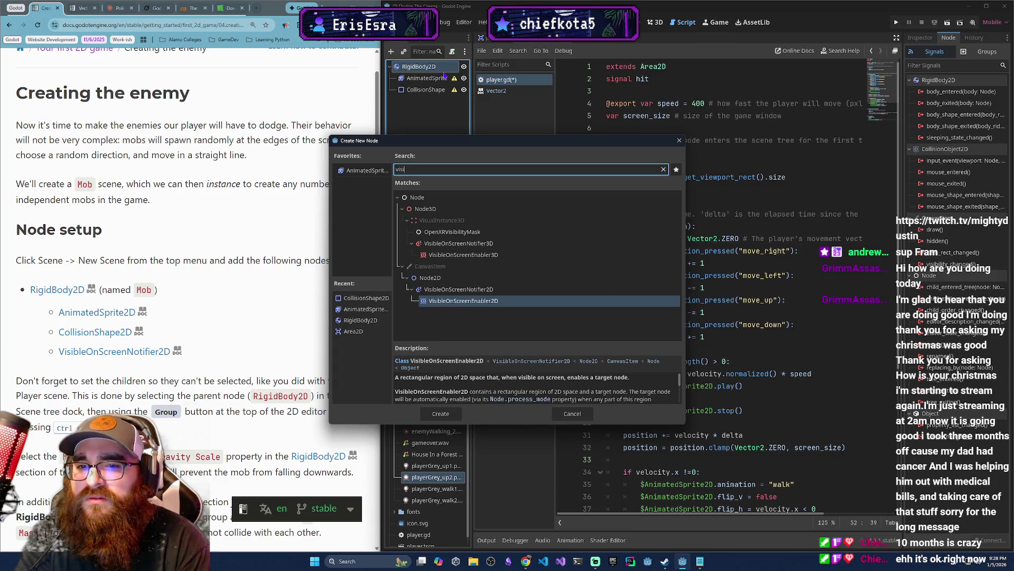
key("Up")
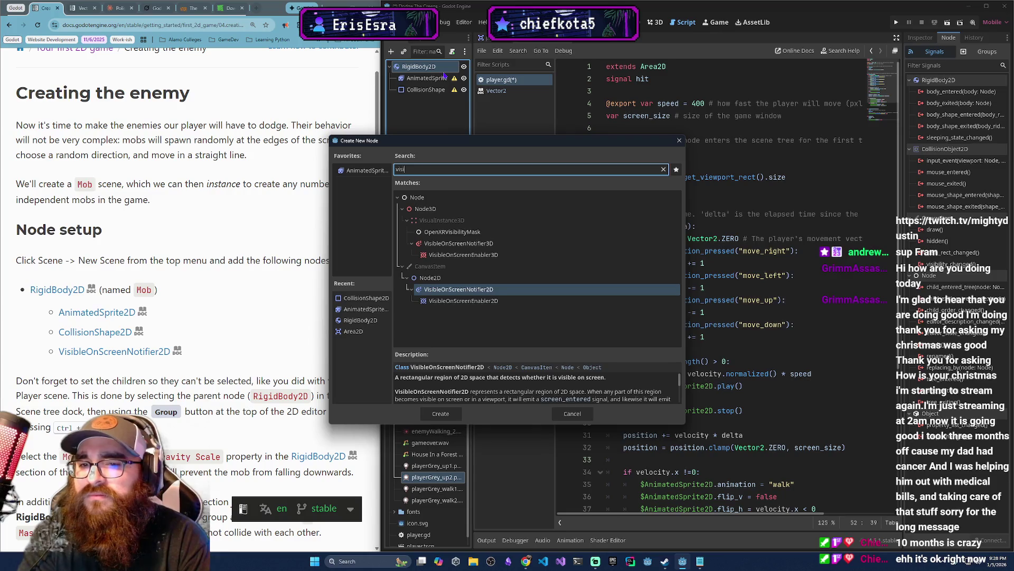
key("Return")
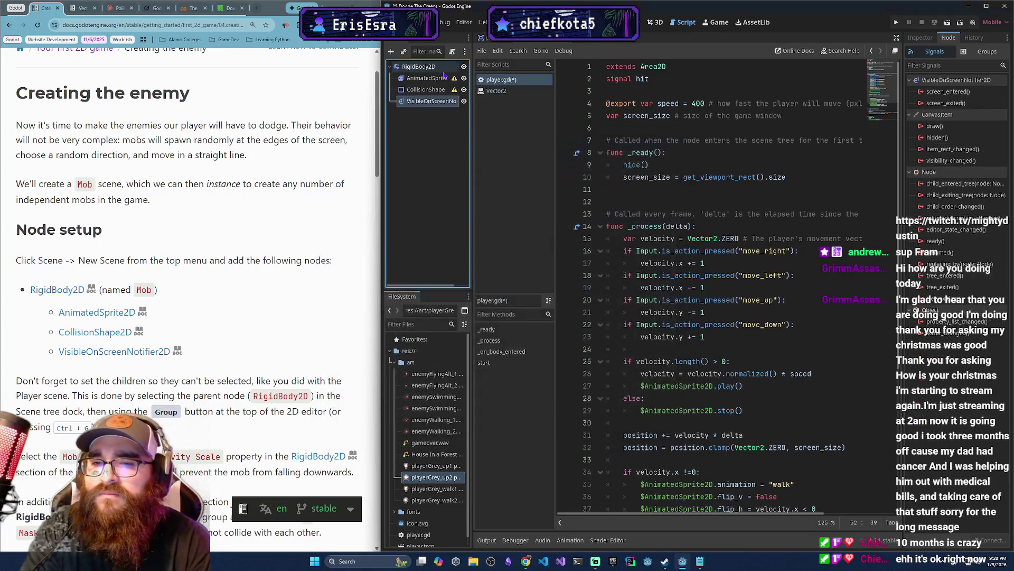
left_click(429, 91)
left_click(427, 79)
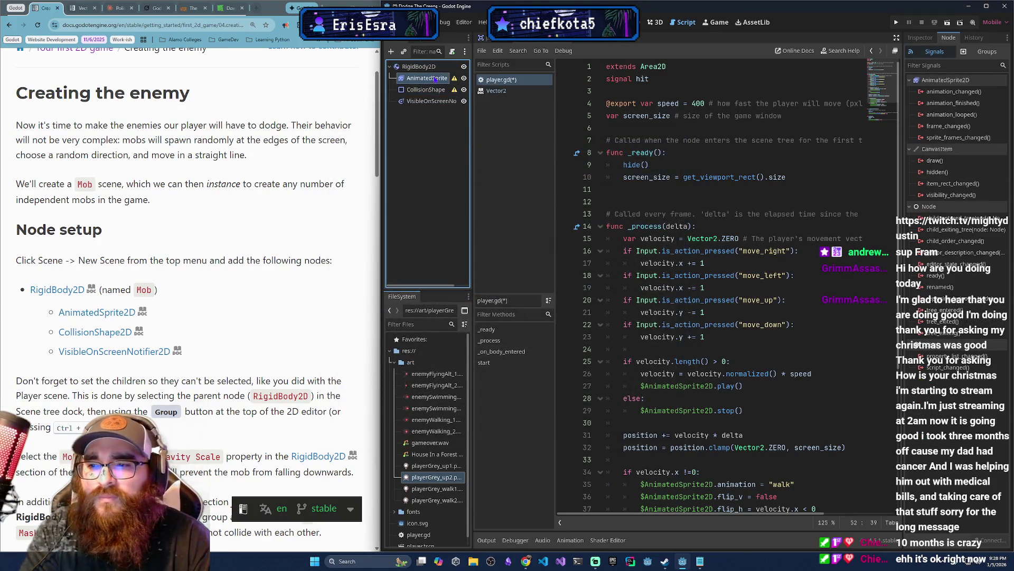
scroll(85, 246, "down", 3)
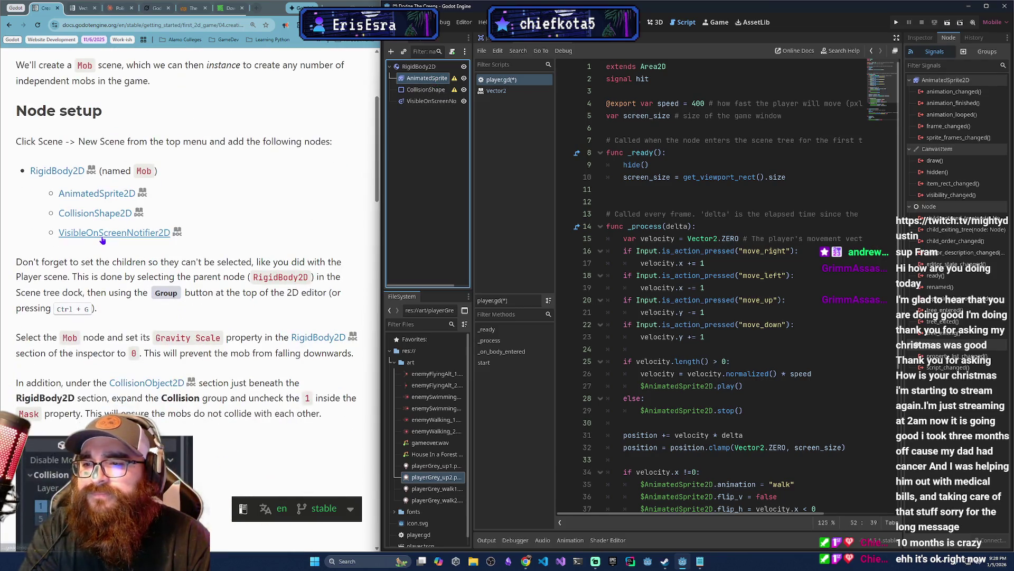
In the 2D view, make the root's child nodes unselectable.
scroll(129, 275, "down", 2)
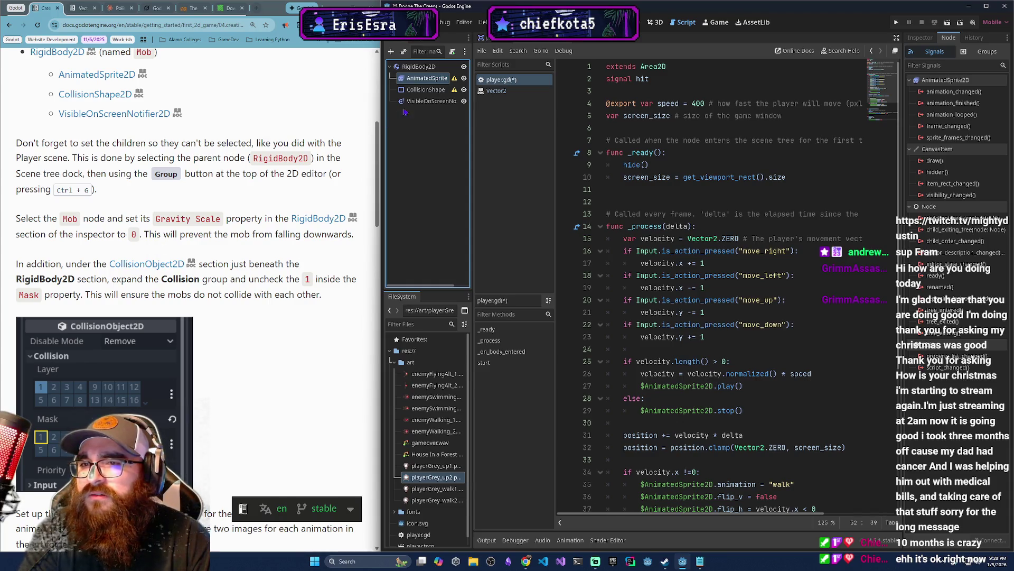
left_click(419, 67)
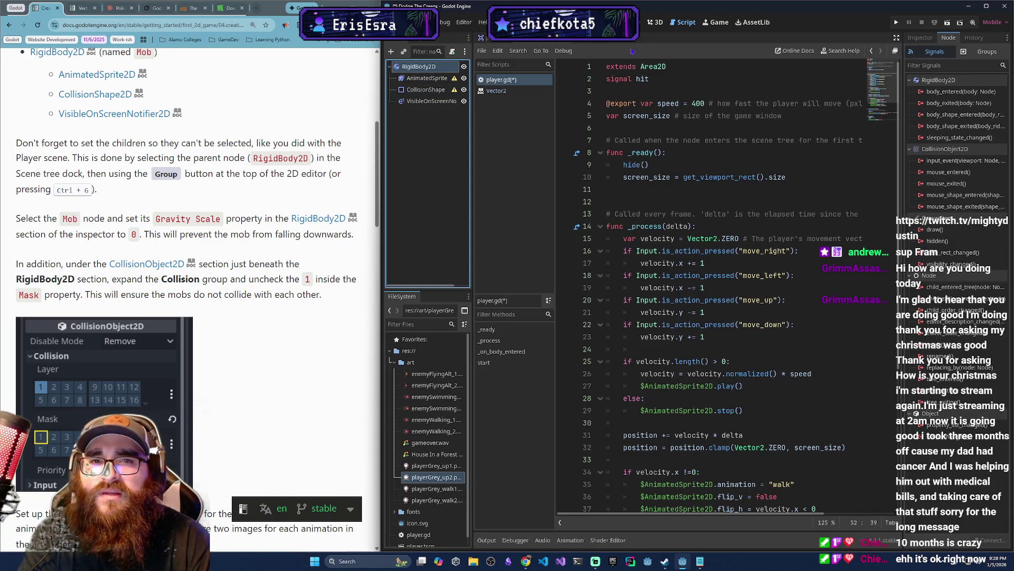
left_click(647, 26)
left_click(646, 52)
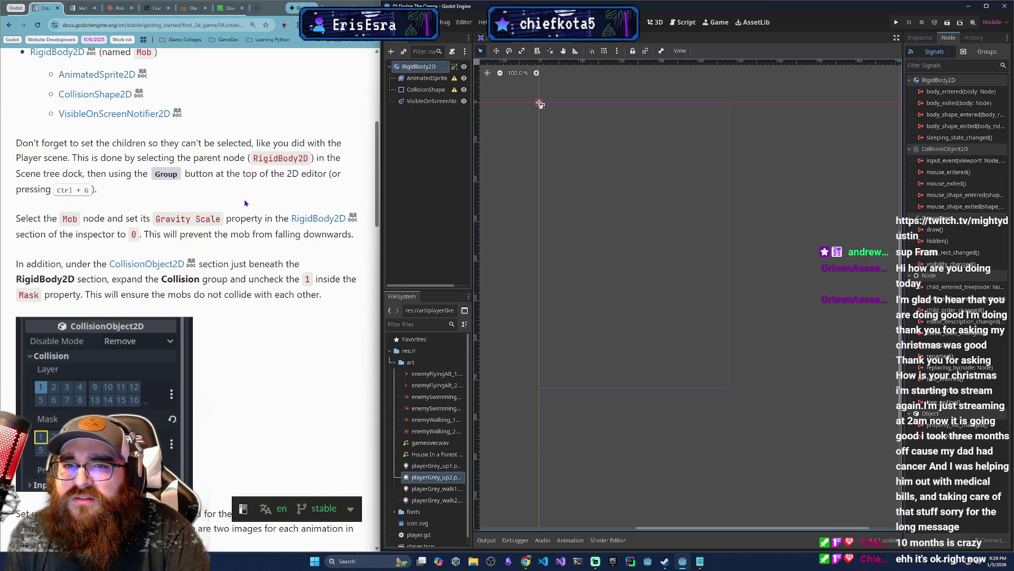
Rename the root RigidBody2D node to Mob and view its properties.
left_click(423, 70)
key("F2")
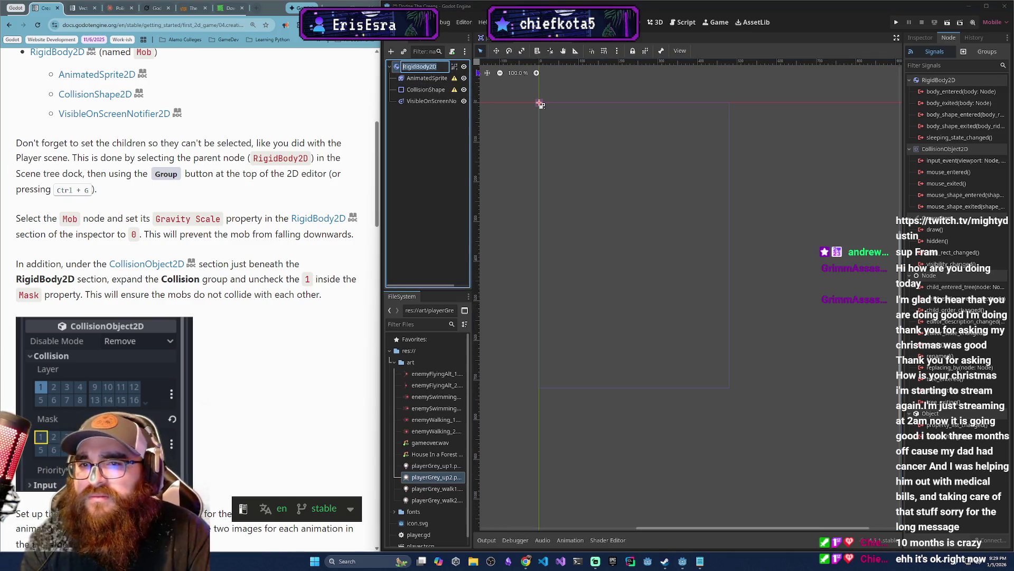
type("Mob")
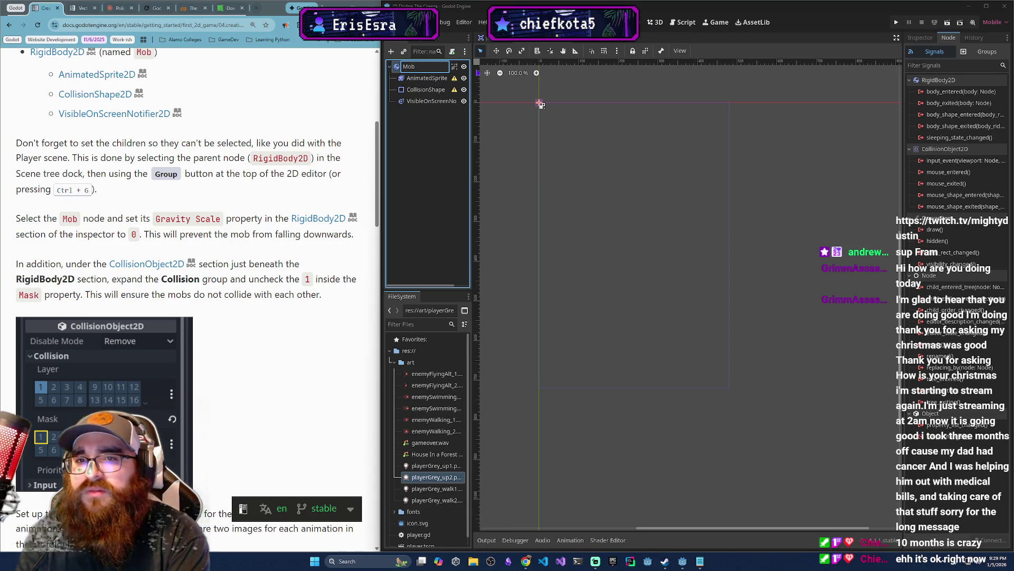
key("Return")
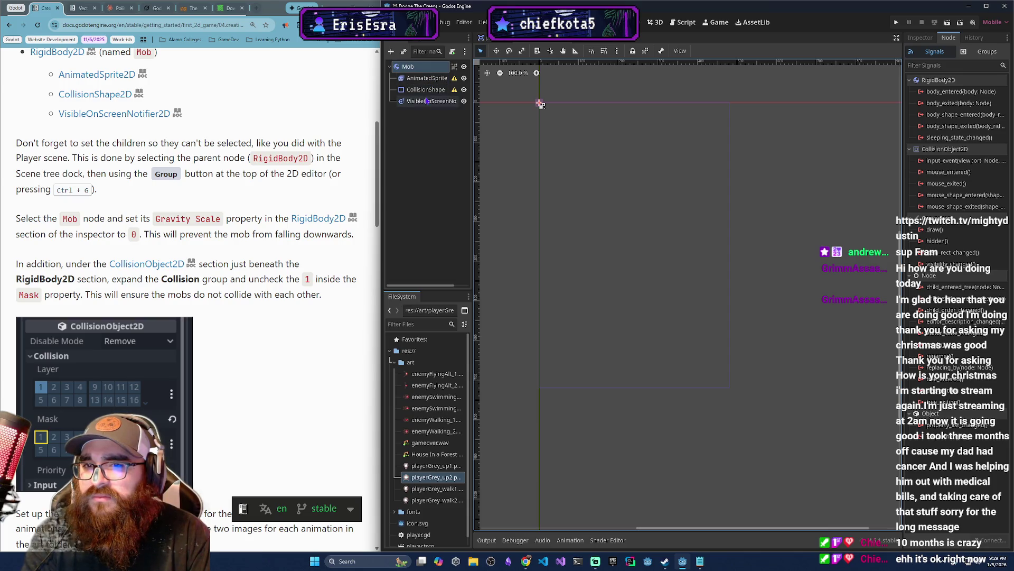
left_click(920, 37)
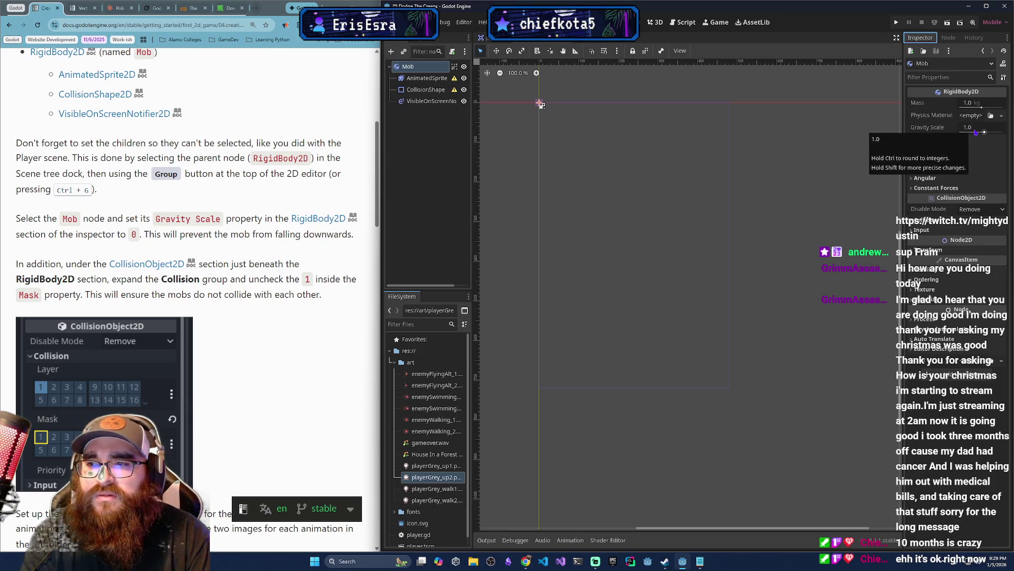
Set the Mob's Gravity Scale to 0.
left_click_drag(976, 133, 980, 132)
left_click(977, 127)
type("0")
key("Return")
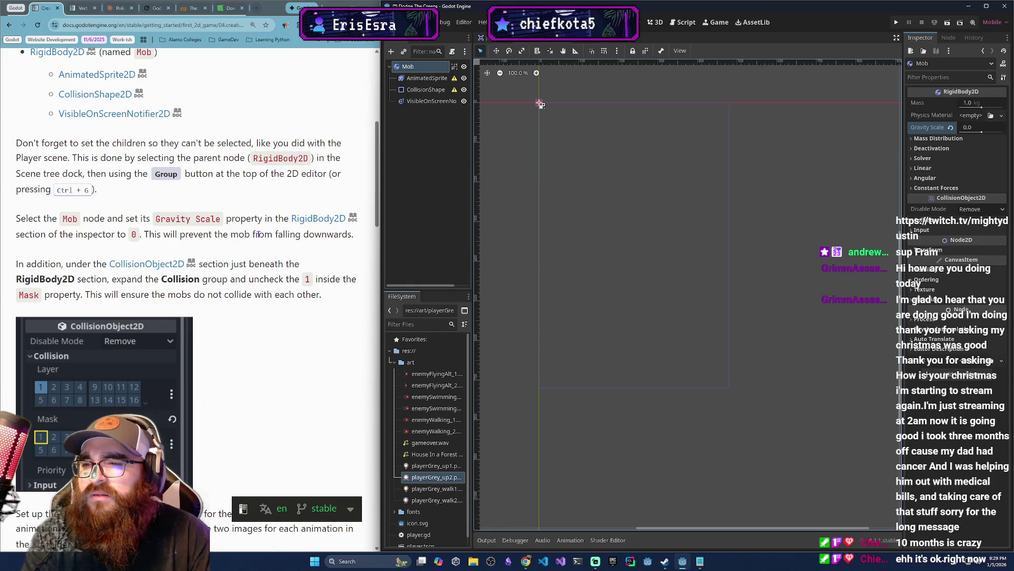
scroll(262, 246, "up", 1)
scroll(178, 277, "down", 2)
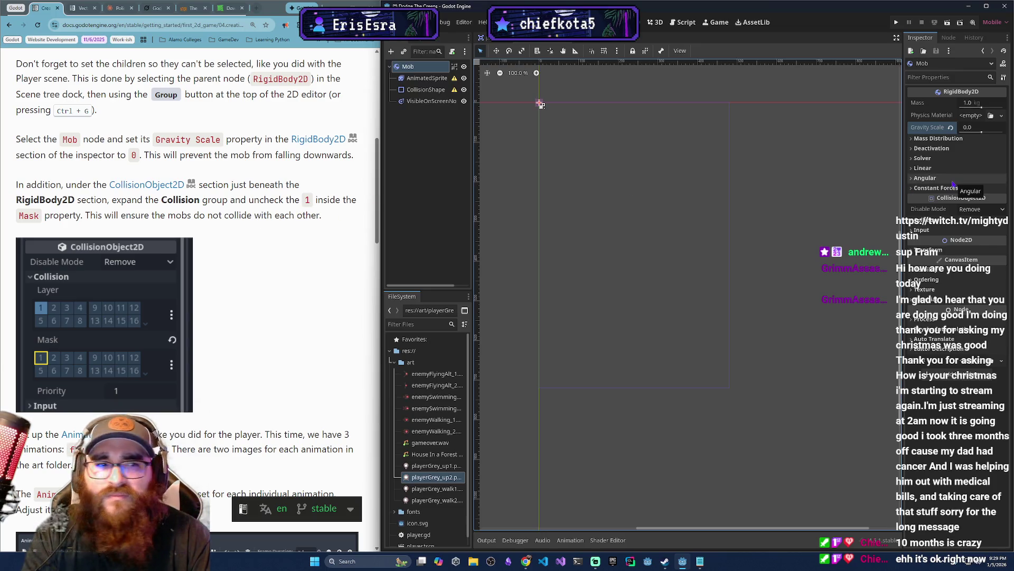
Uncheck collision mask layer 1 in the Mob's Collision settings.
left_click(930, 220)
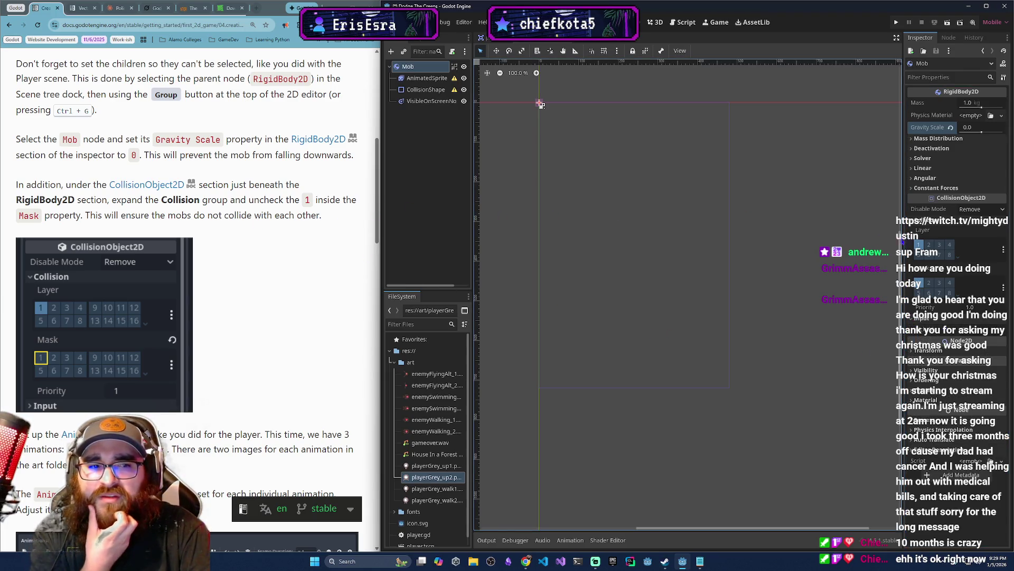
mouse_move(931, 234)
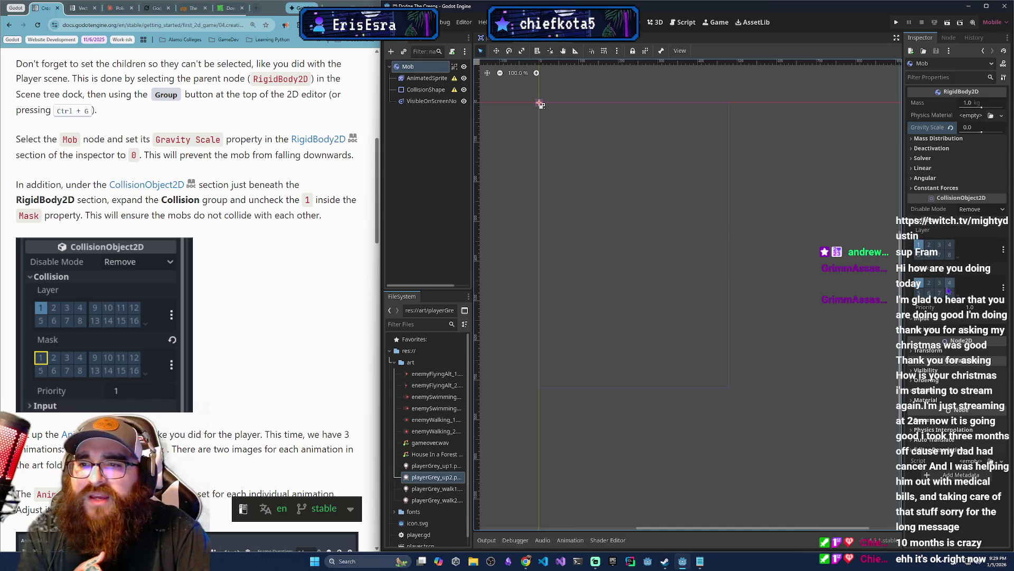
left_click(918, 283)
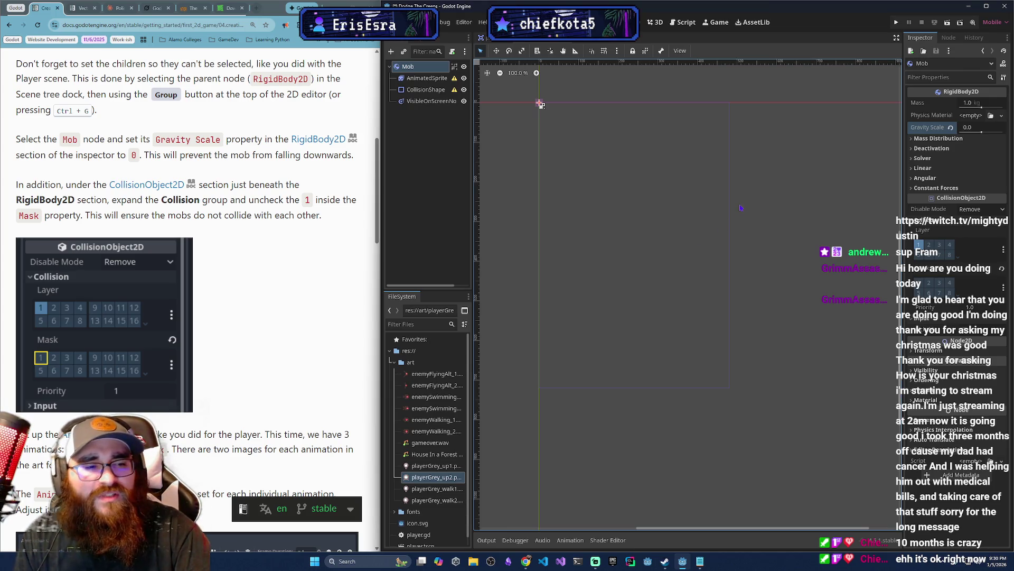
left_click(261, 296)
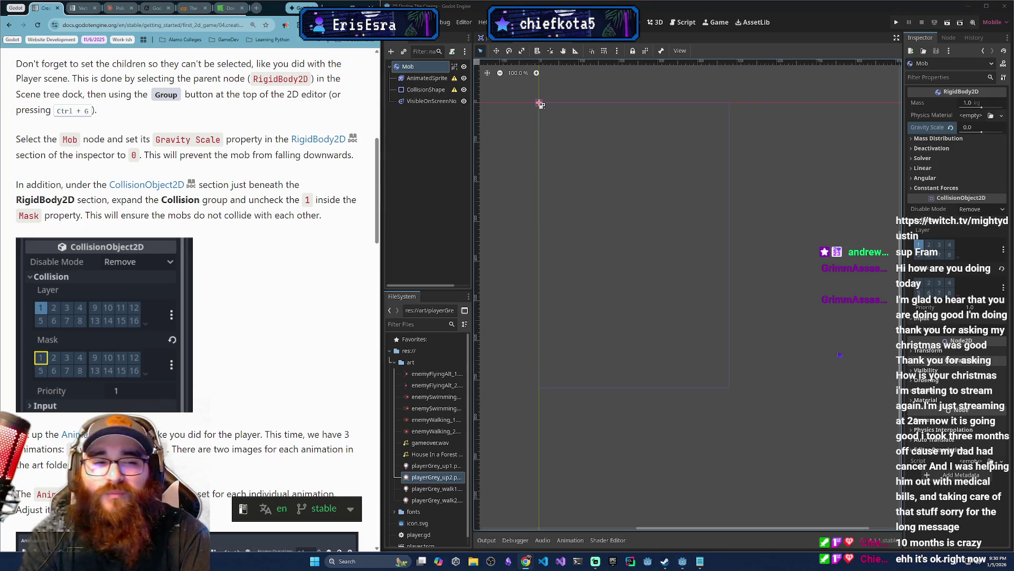
scroll(182, 377, "down", 3)
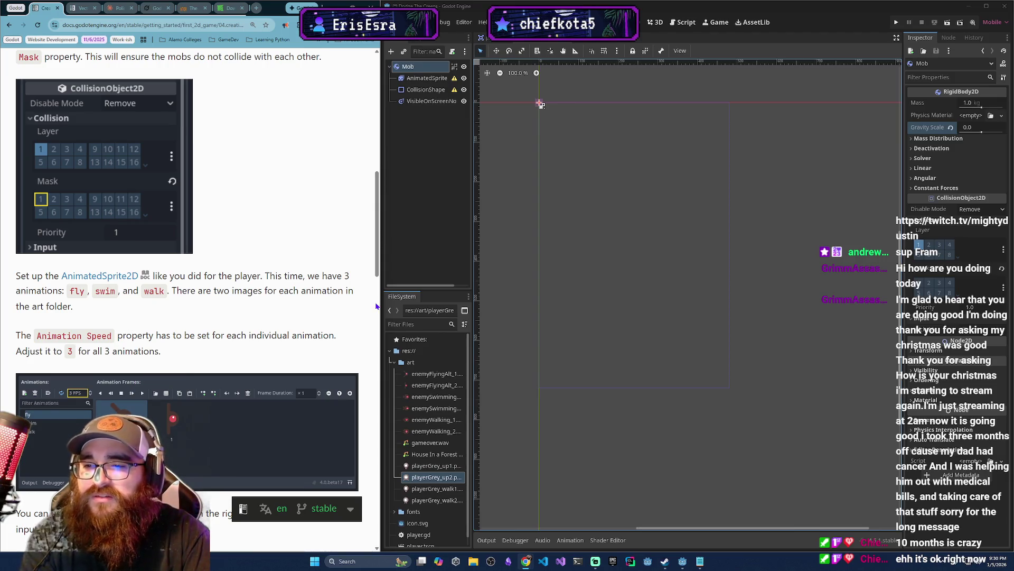
scroll(377, 307, "down", 2)
Give the AnimatedSprite2D a new SpriteFrames resource and open it in the SpriteFrames editor.
double_click(440, 78)
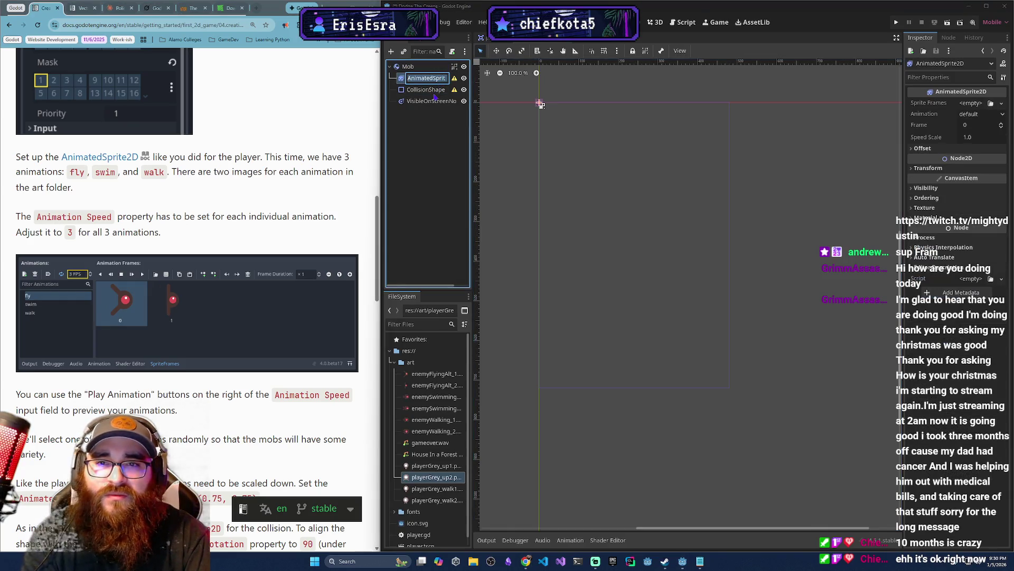
left_click(973, 182)
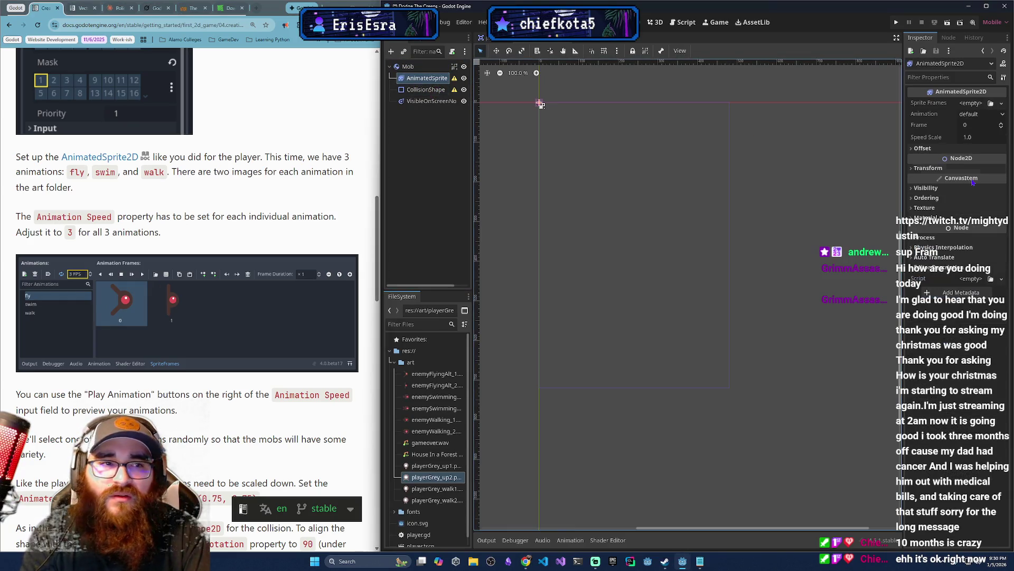
left_click(971, 103)
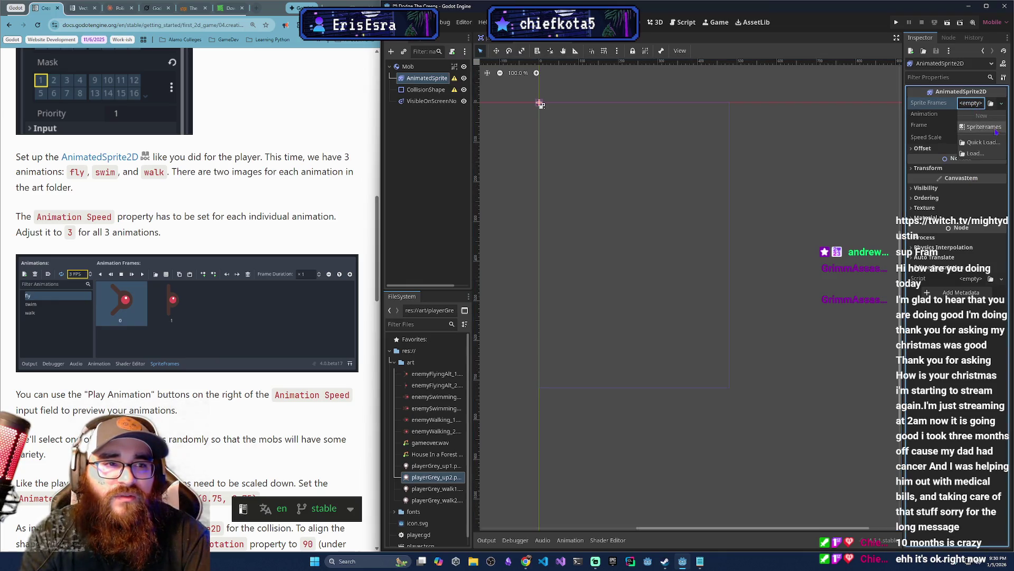
left_click(970, 113)
left_click(1003, 105)
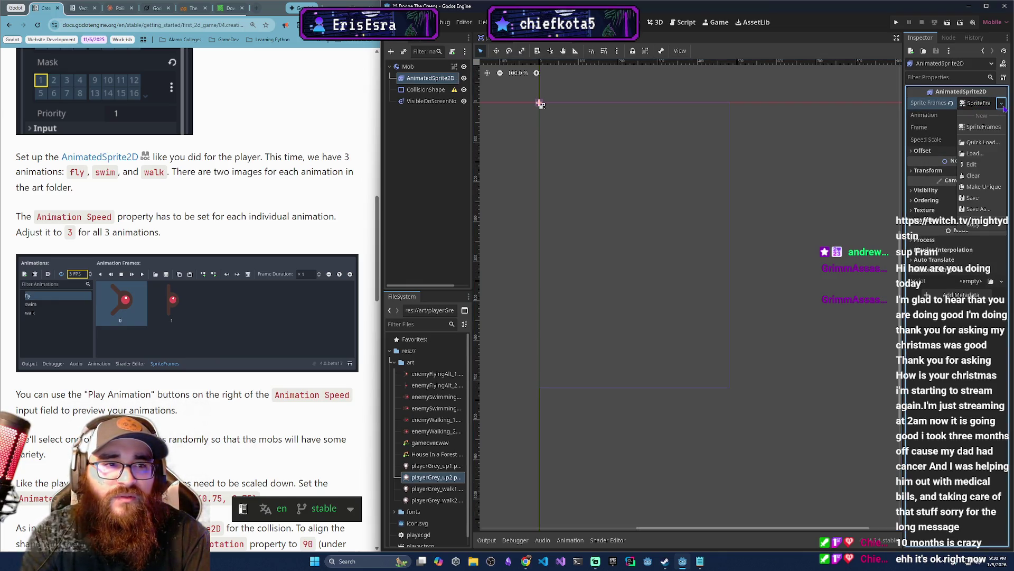
left_click(941, 126)
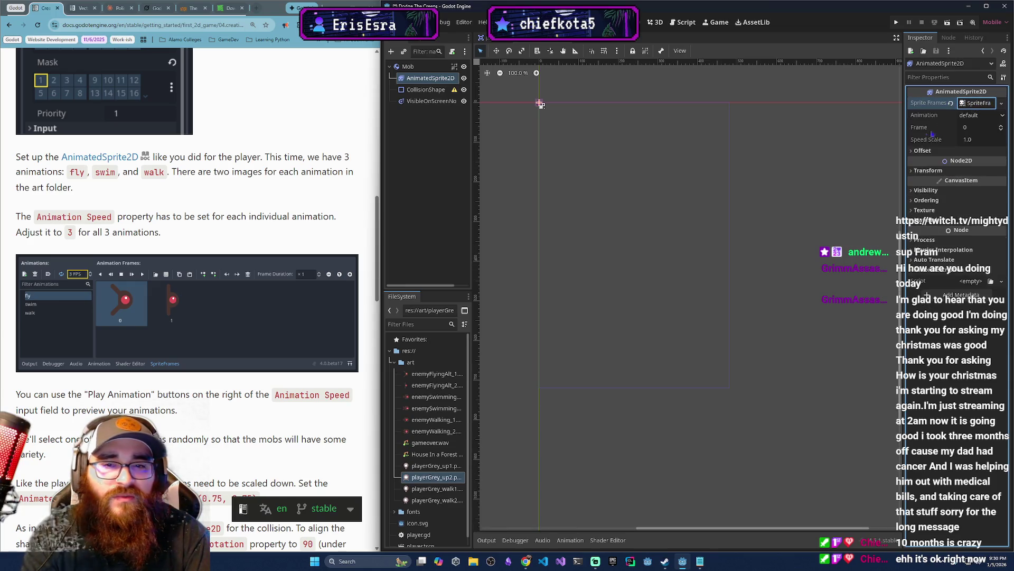
left_click(977, 103)
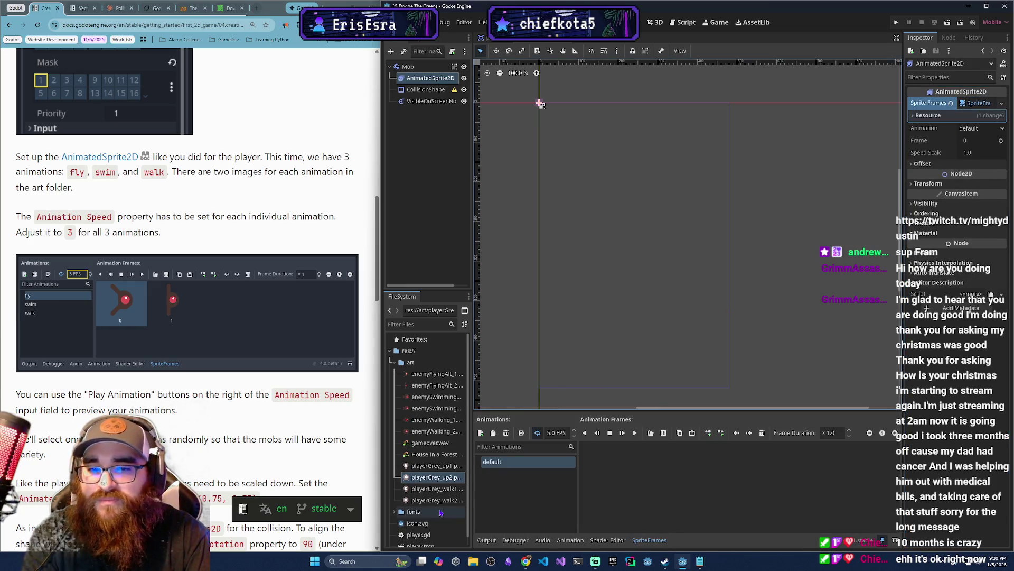
Rename the default animation to walk and add animations named swim and fly.
double_click(540, 463)
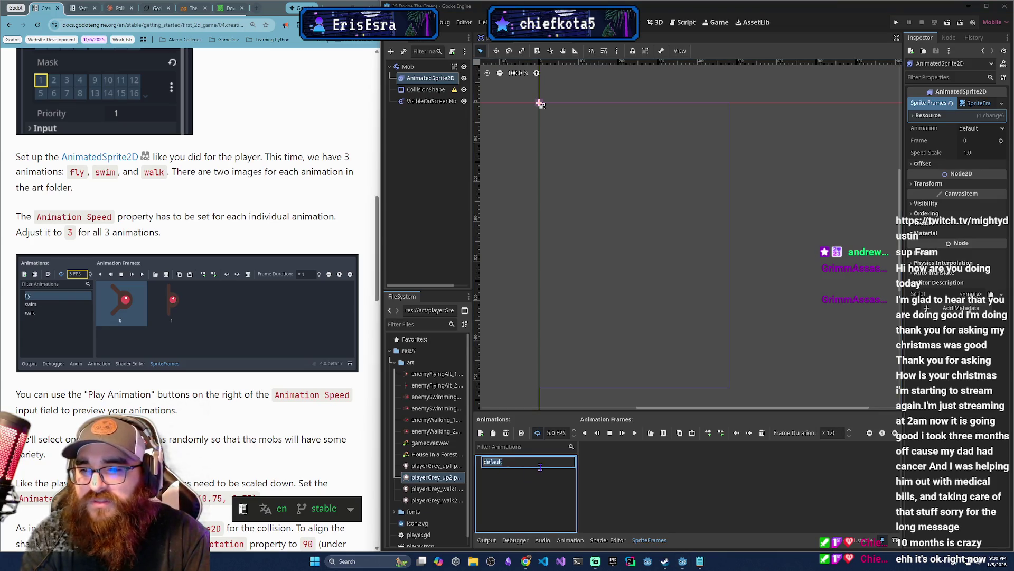
type("walk")
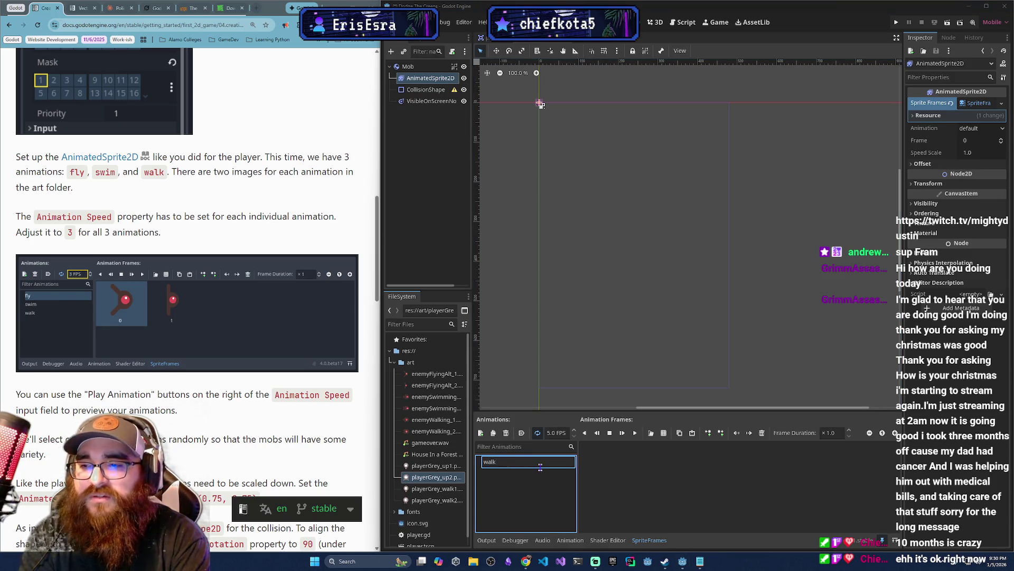
key("Return")
left_click(480, 432)
double_click(505, 462)
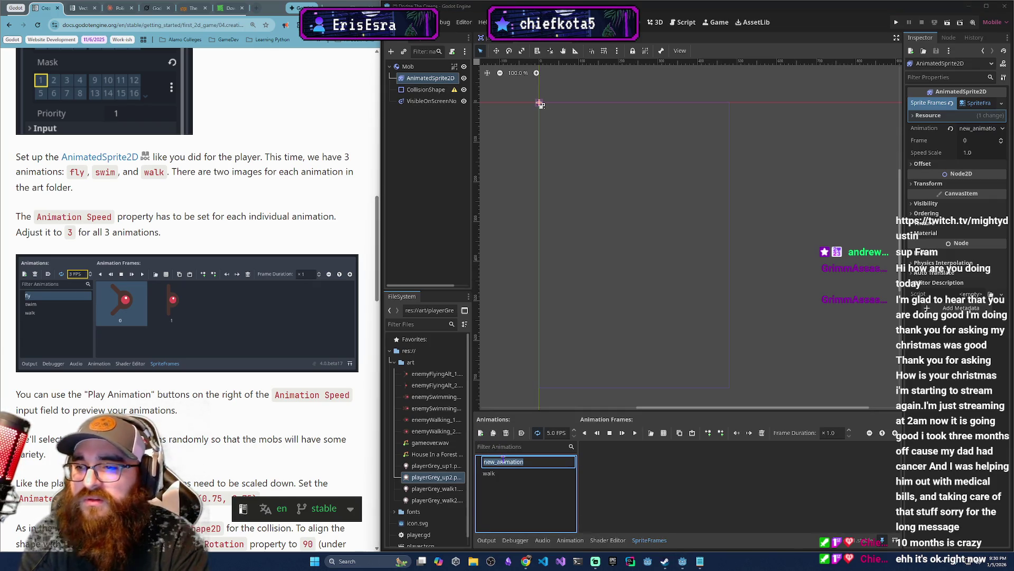
type("swim")
key("Return")
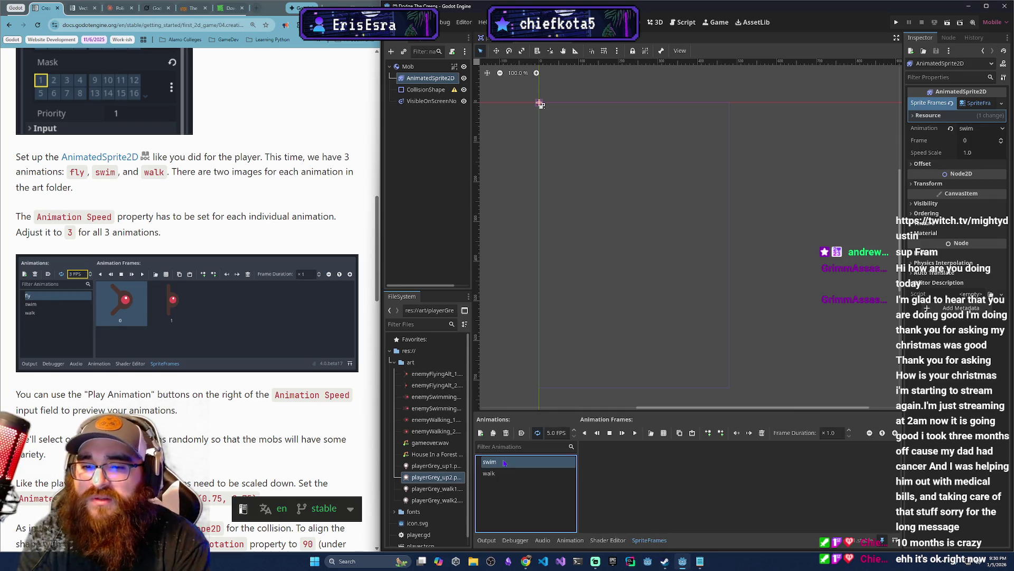
left_click(481, 432)
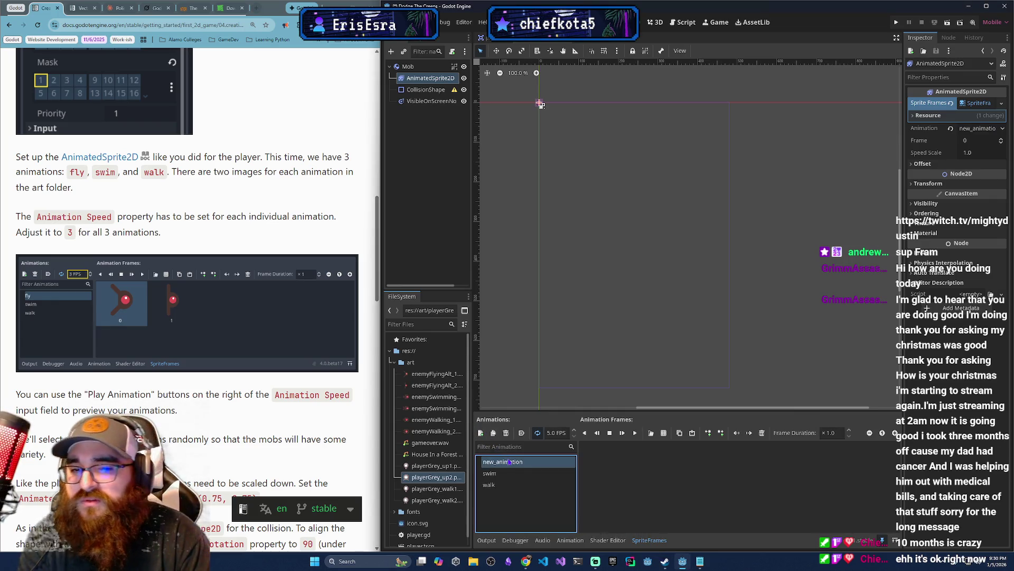
double_click(509, 462)
type("fl")
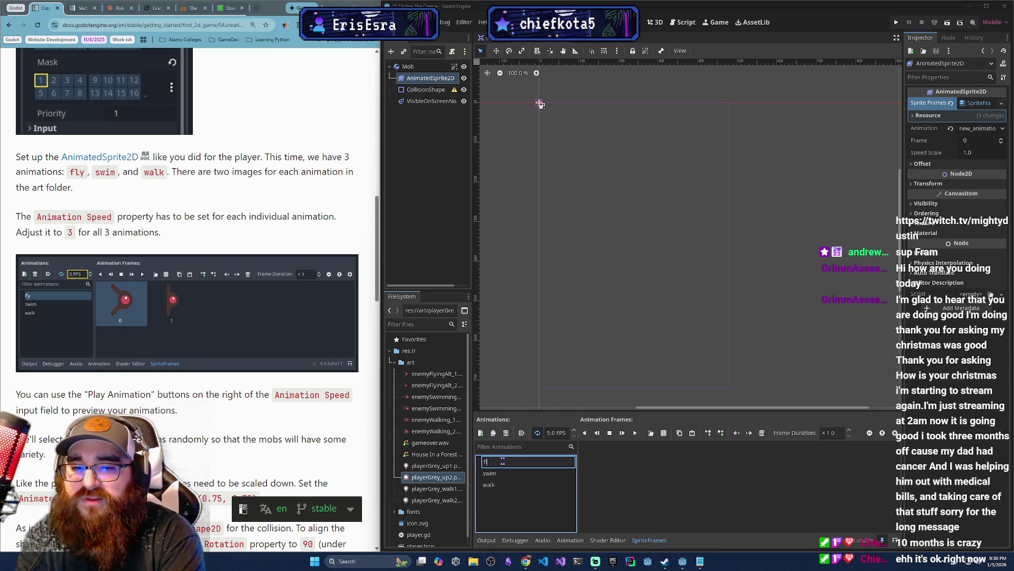
type("y")
key("Return")
left_click(505, 487)
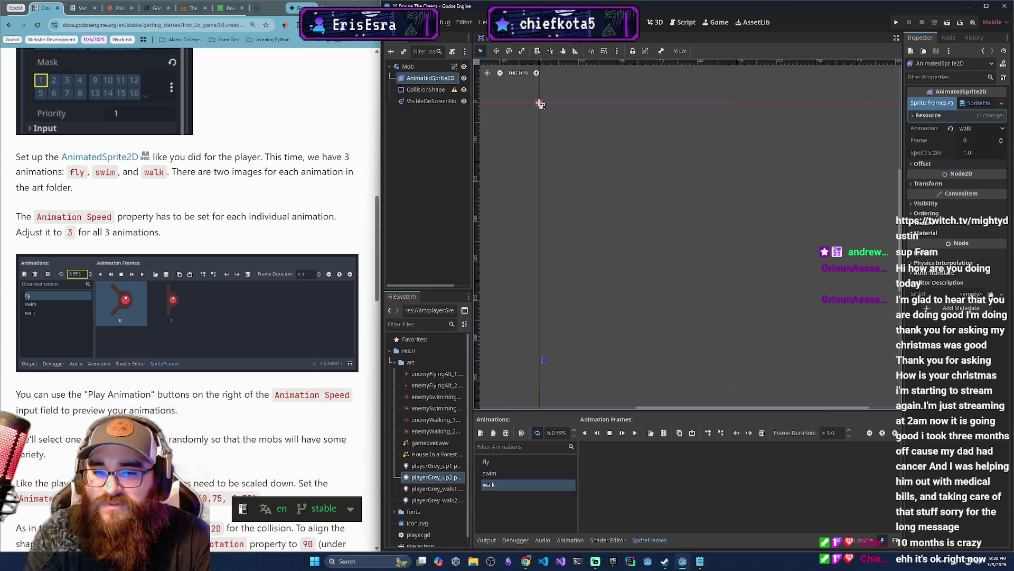
Add the two walking, swimming and flying enemy images as walk, swim and fly frames.
left_click(415, 421)
left_click(430, 431, "shift")
mouse_move(430, 432)
left_mouse_down()
mouse_move(628, 464)
mouse_move(613, 468)
left_mouse_up()
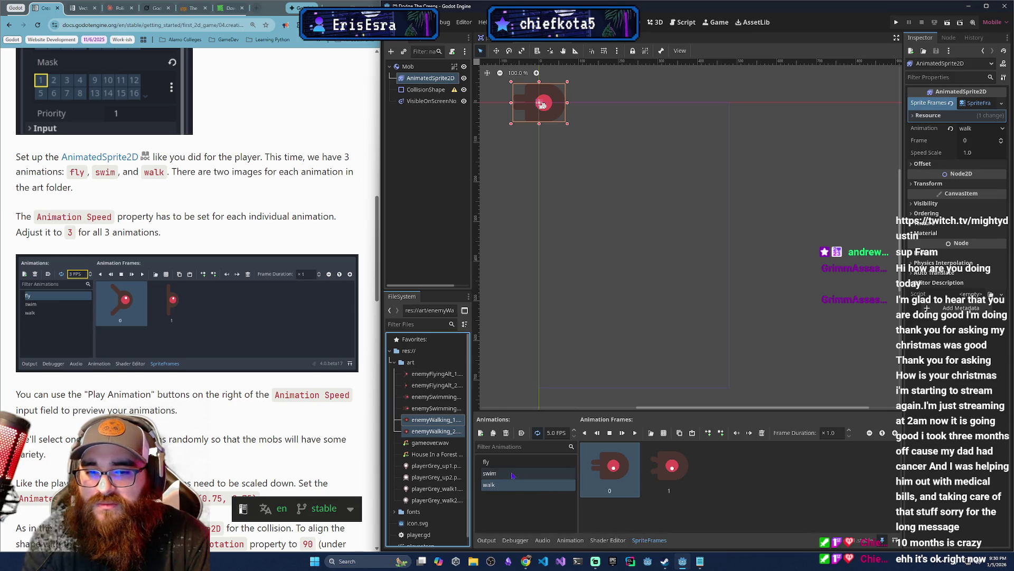
left_click(490, 473)
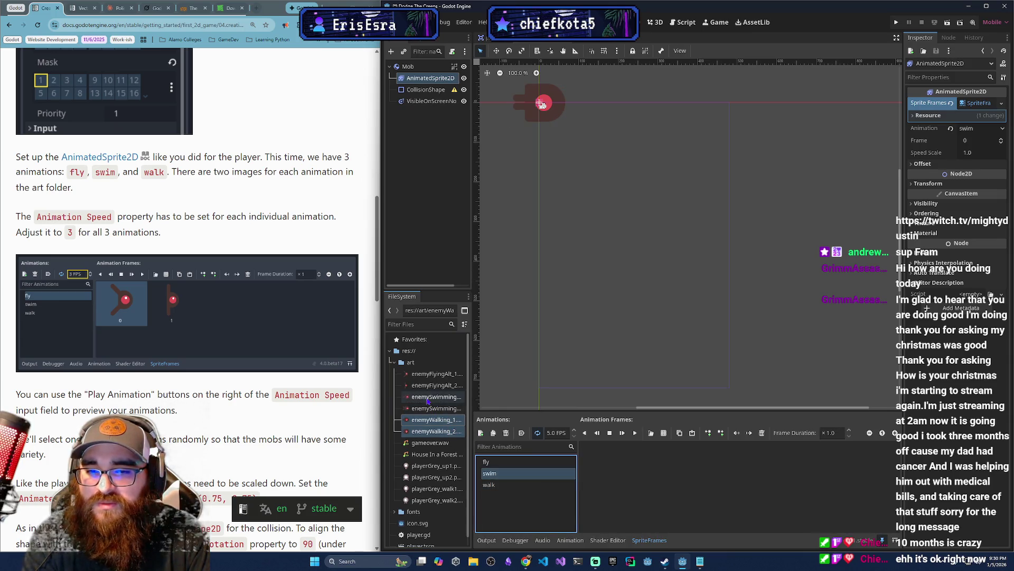
left_click(437, 408)
left_click(437, 400, "shift")
left_click_drag(436, 400, 612, 467)
left_click(435, 373)
left_click(498, 459)
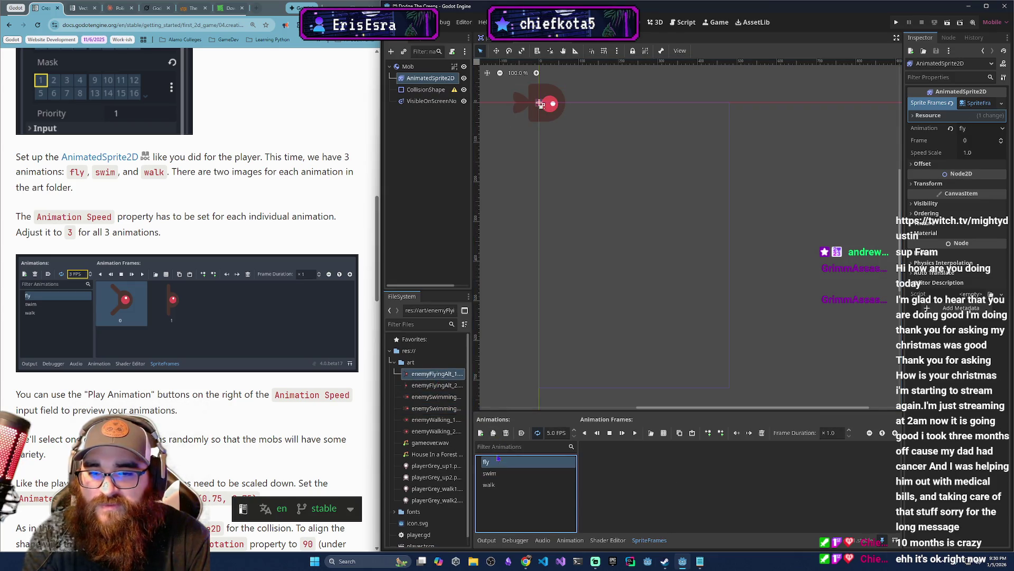
left_click(437, 385, "shift")
left_click_drag(437, 385, 645, 467)
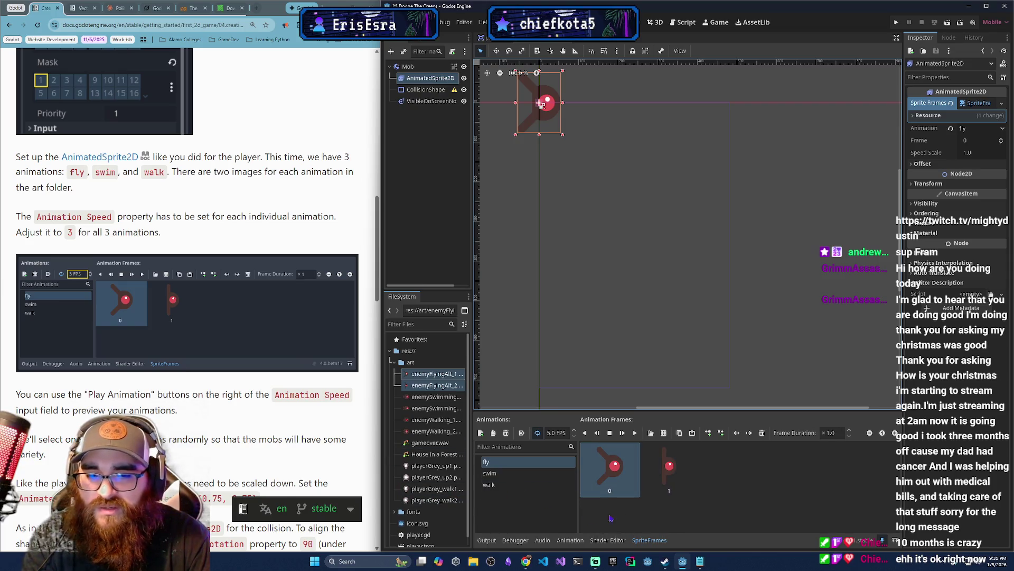
Preview the fly, swim and walk animations one after another.
left_click(635, 435)
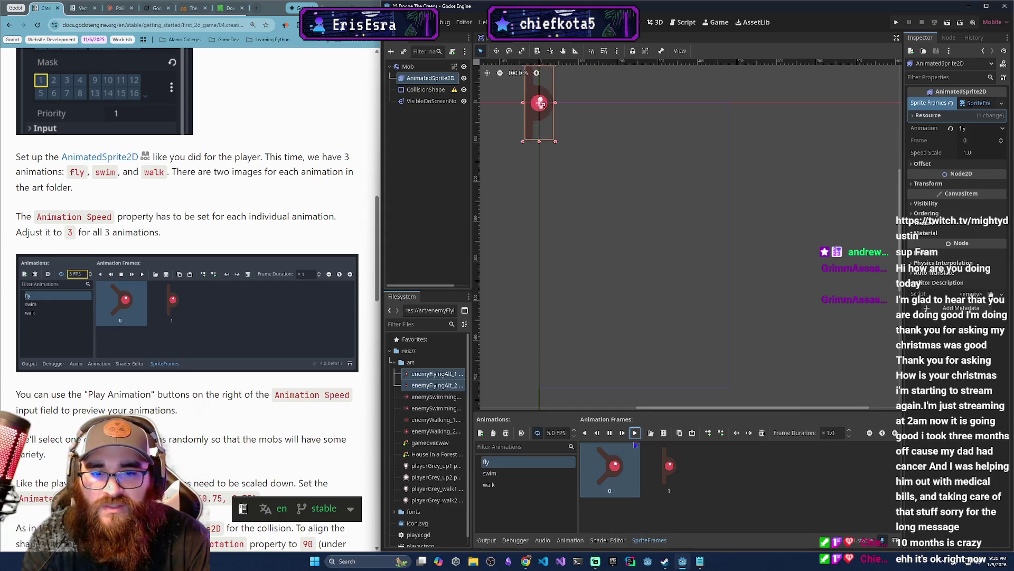
left_click(609, 434)
left_click(490, 473)
left_click(635, 433)
left_click(609, 433)
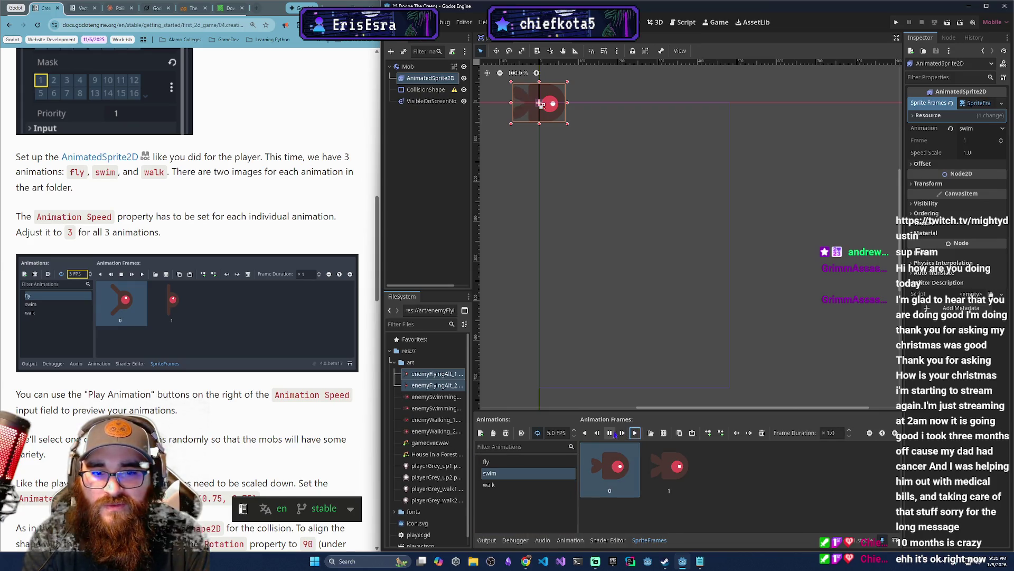
left_click(515, 483)
left_click(635, 433)
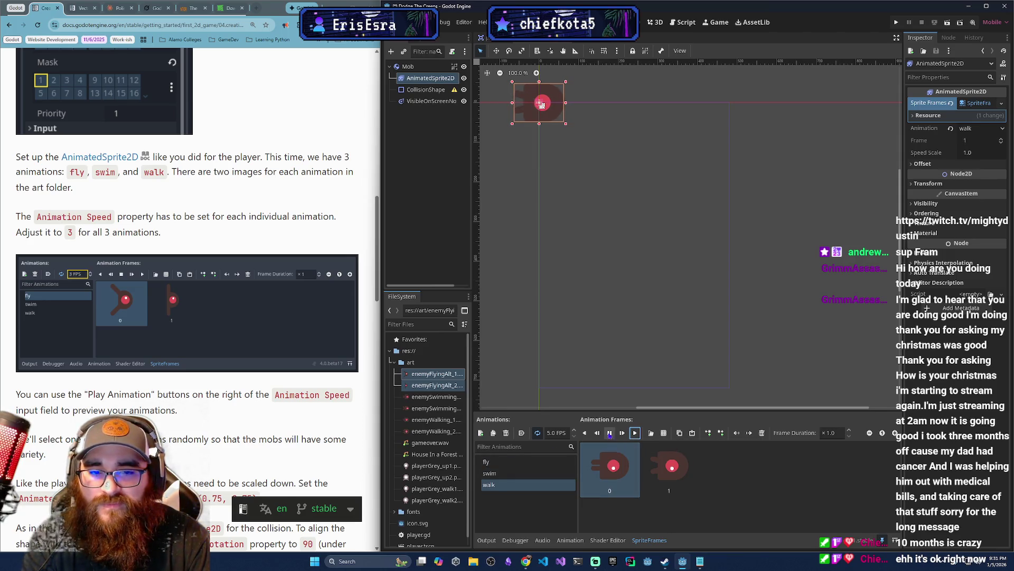
left_click(609, 432)
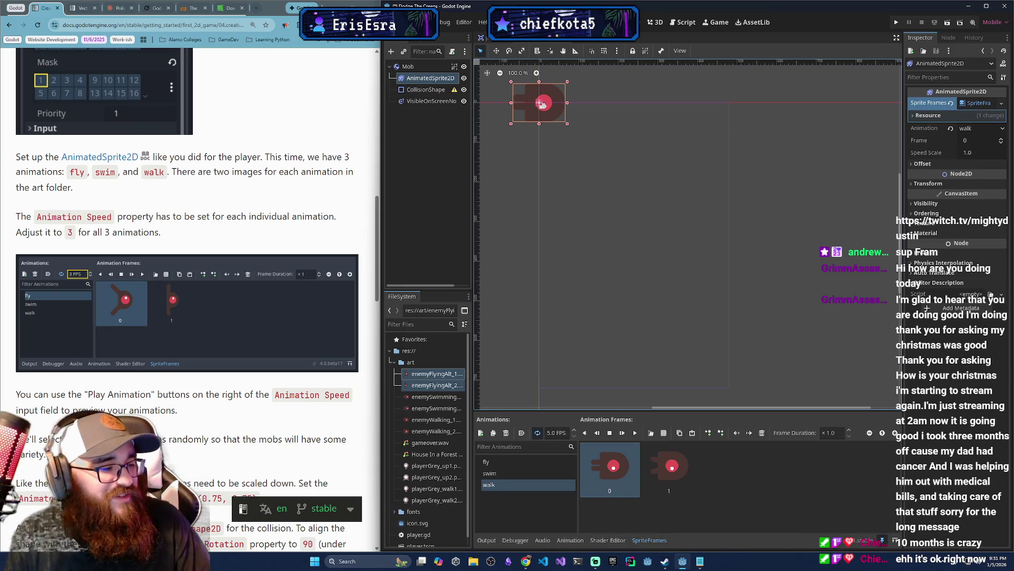
key("alt+Tab")
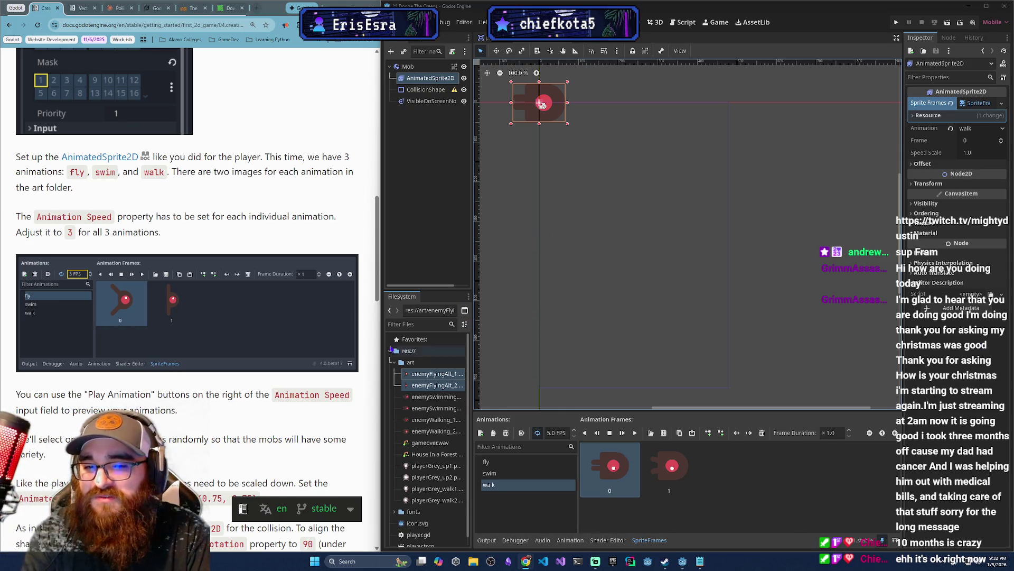
scroll(208, 358, "down", 2)
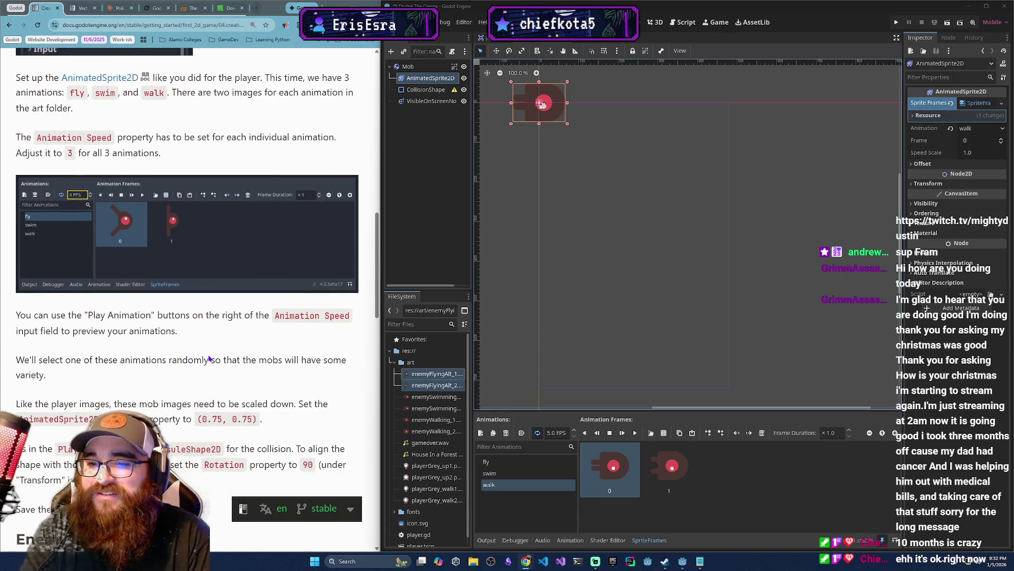
scroll(206, 360, "down", 1)
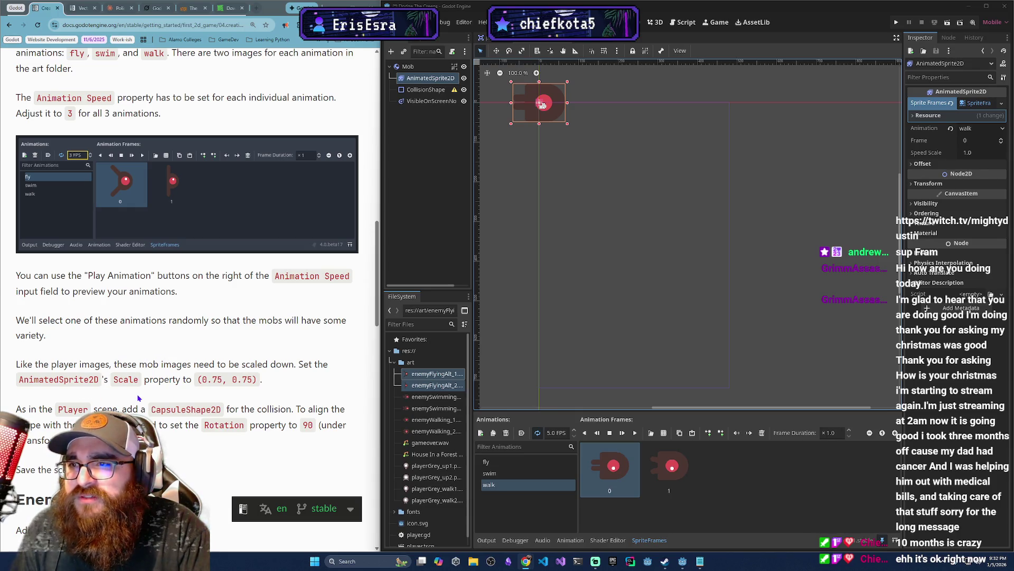
scroll(170, 335, "up", 1)
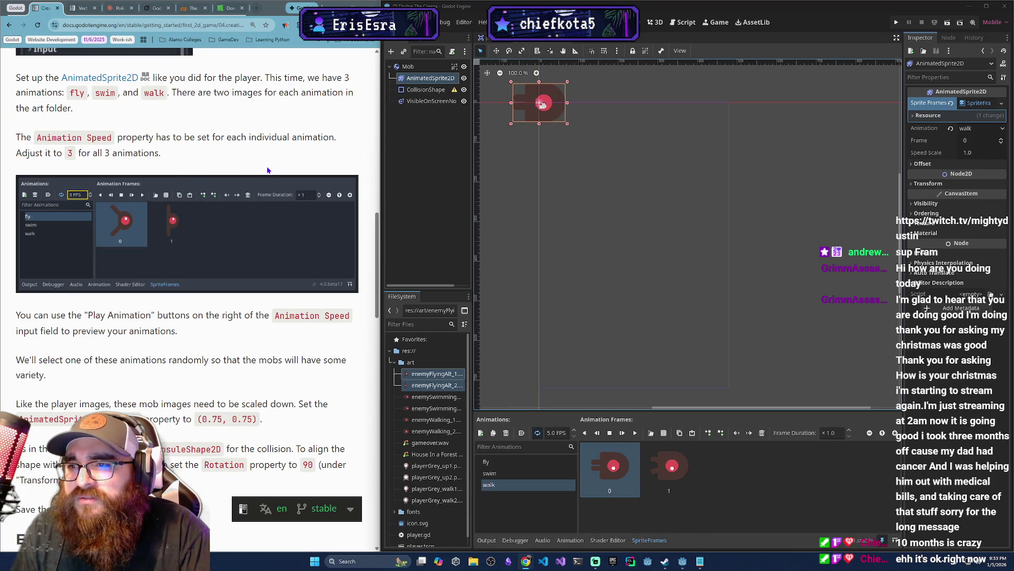
left_click(500, 465)
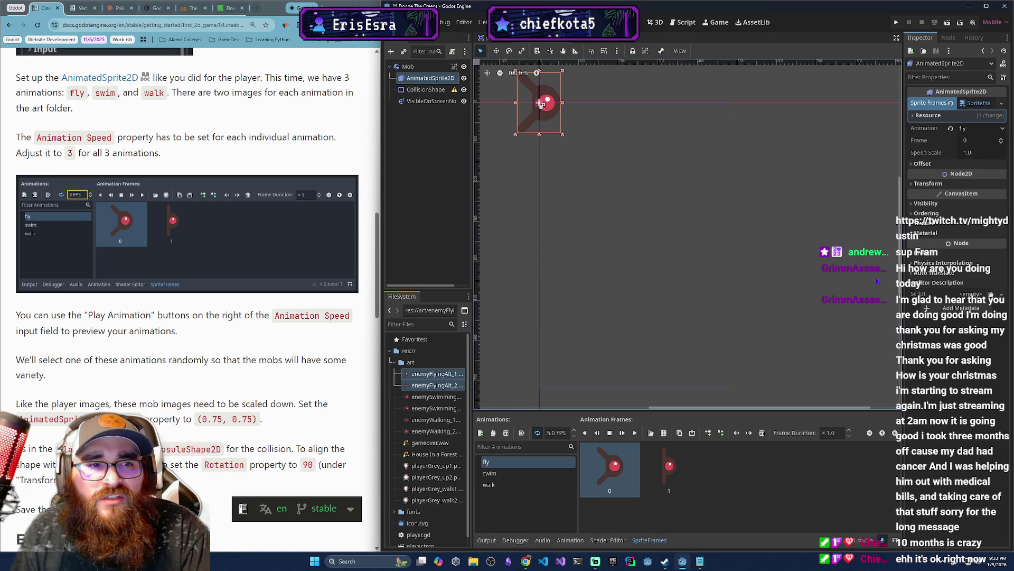
Set the sprite's Speed Scale to 3 and preview the animations at the new speed.
left_click(980, 151)
type("3")
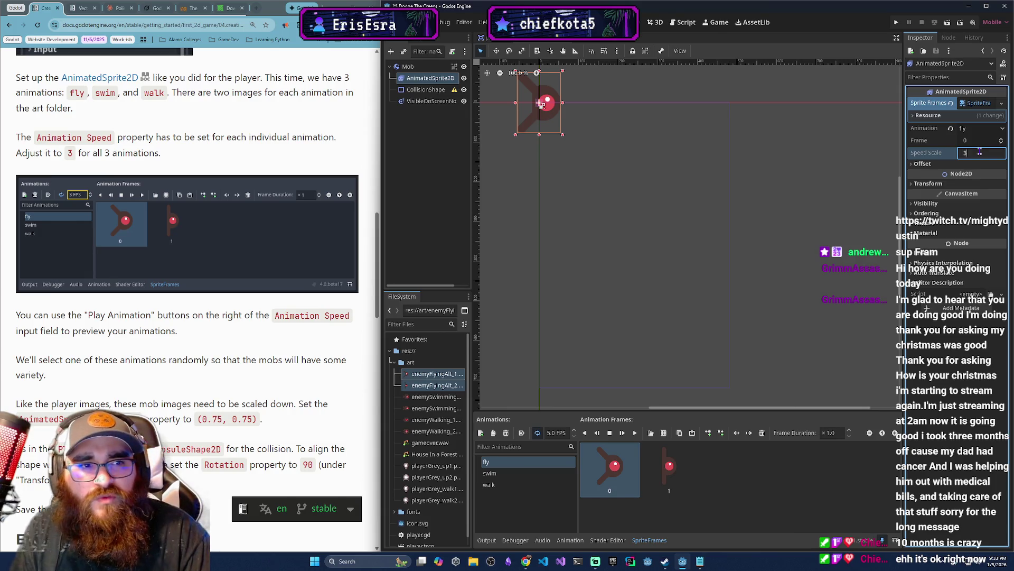
left_click(490, 473)
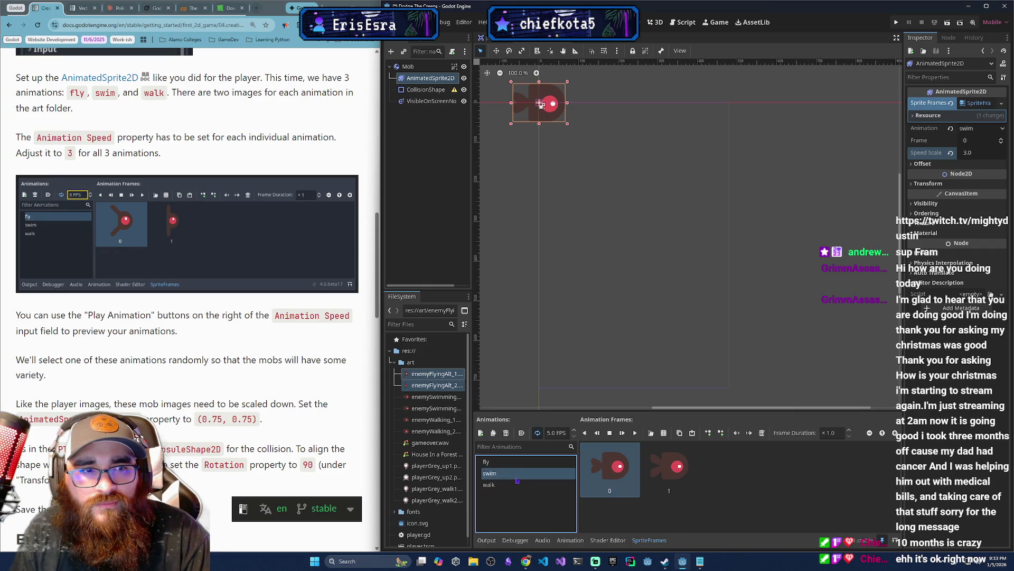
double_click(514, 472)
key("Escape")
key("Up")
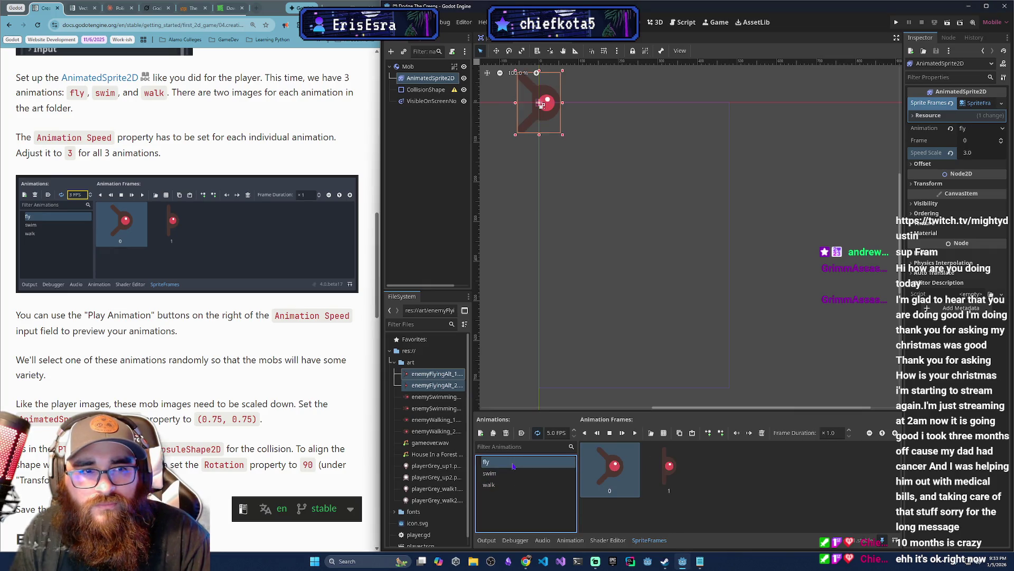
left_click(634, 433)
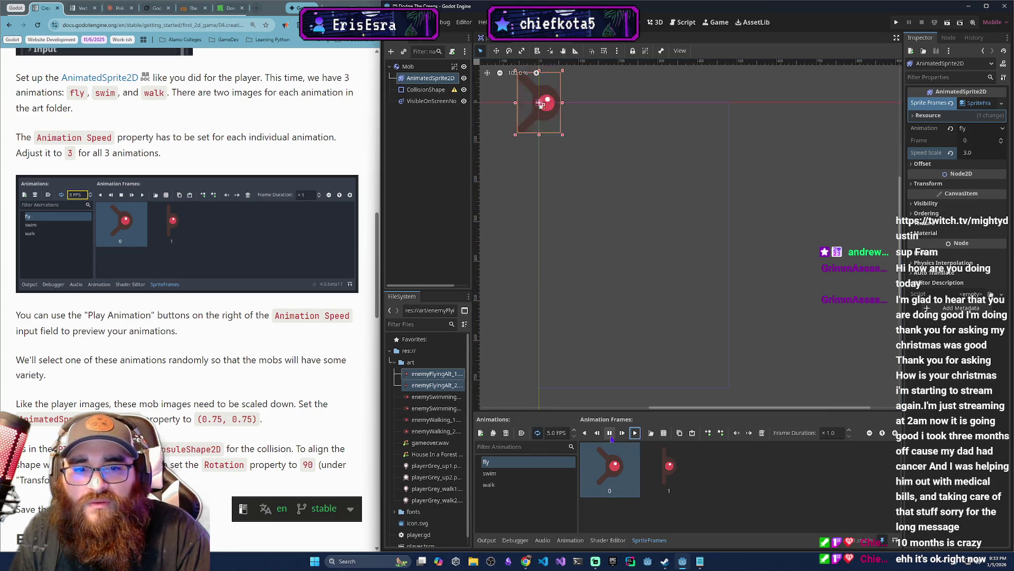
left_click(507, 474)
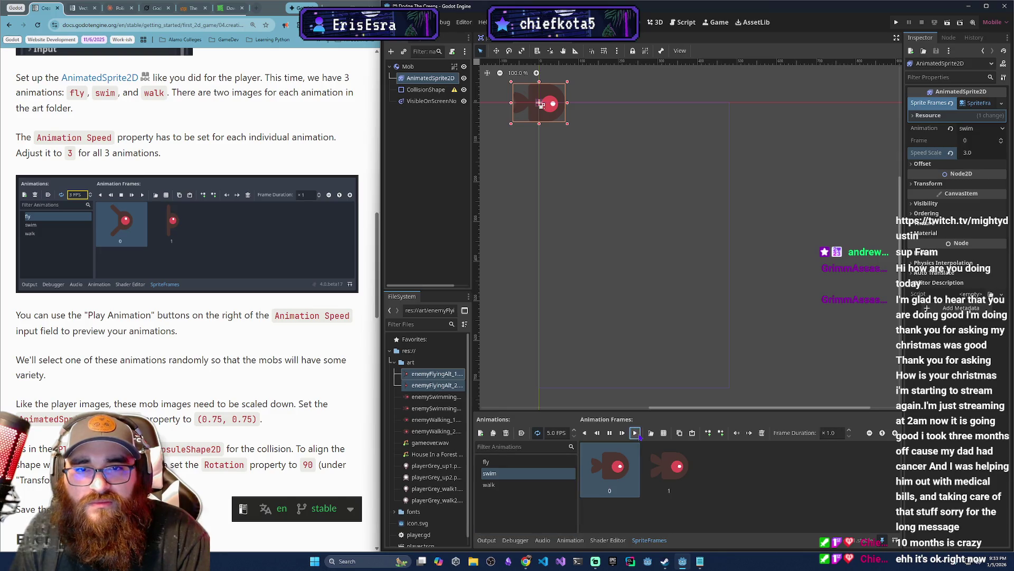
left_click(609, 433)
left_click(534, 484)
left_click(635, 433)
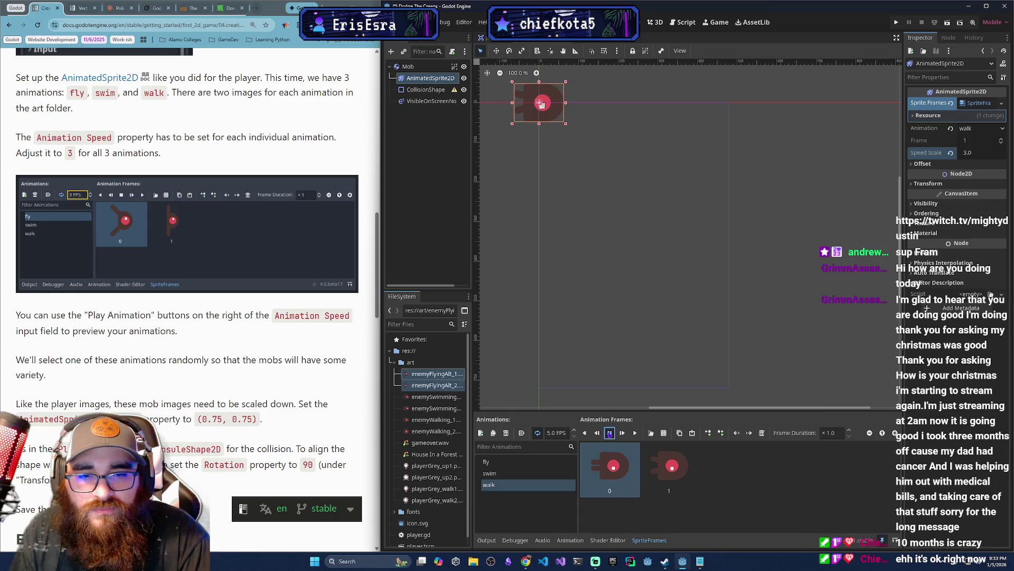
left_click(609, 433)
Set the sprite's Transform Scale to 0.75.
scroll(97, 386, "down", 3)
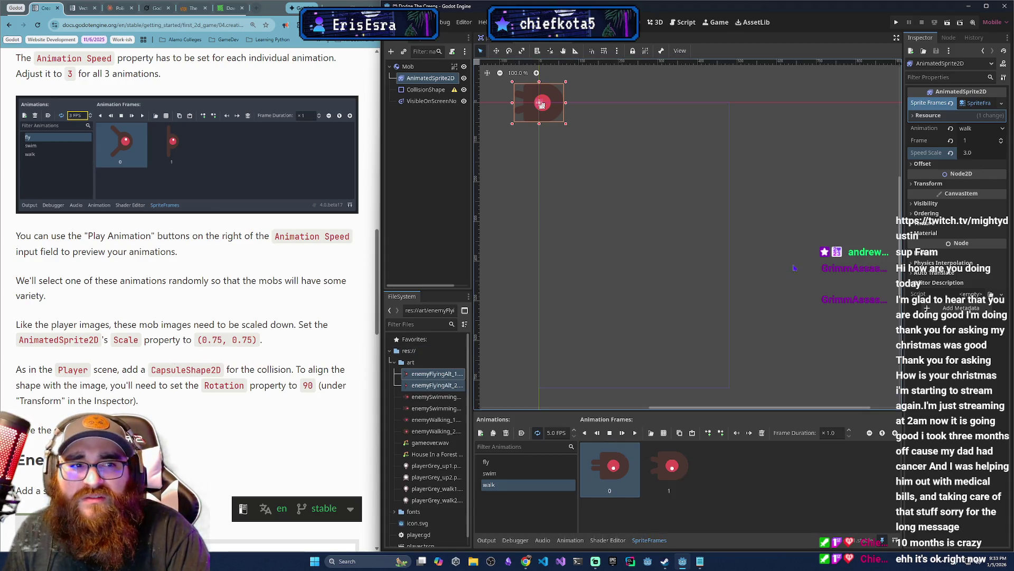
left_click(917, 186)
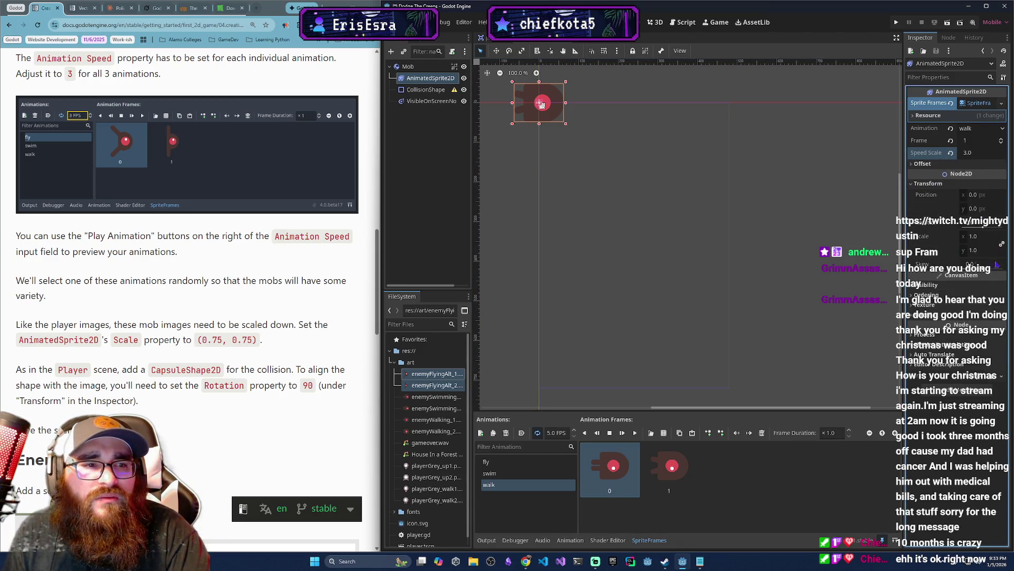
left_click(982, 237)
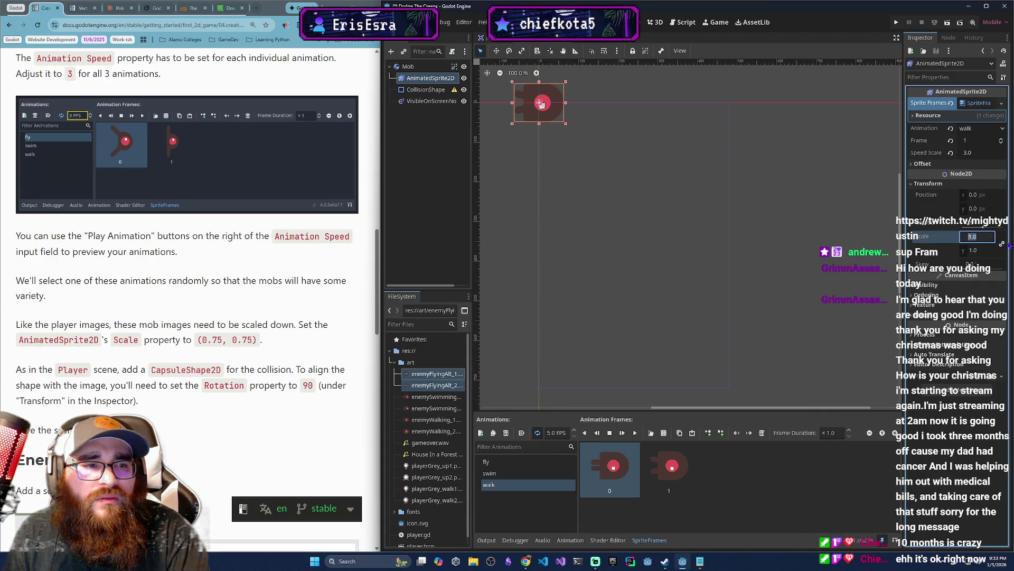
type("0.75")
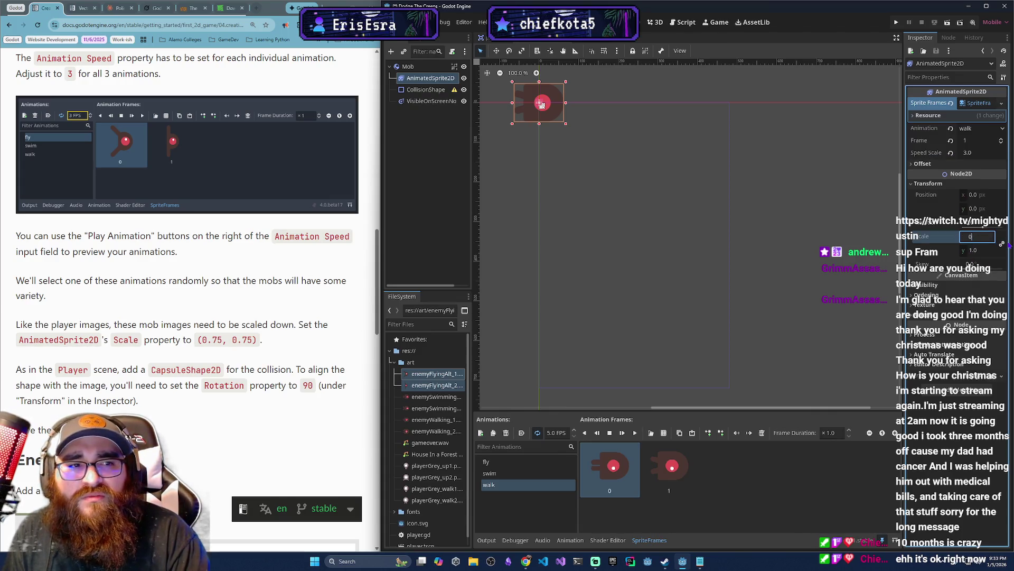
key("Return")
left_click(747, 253)
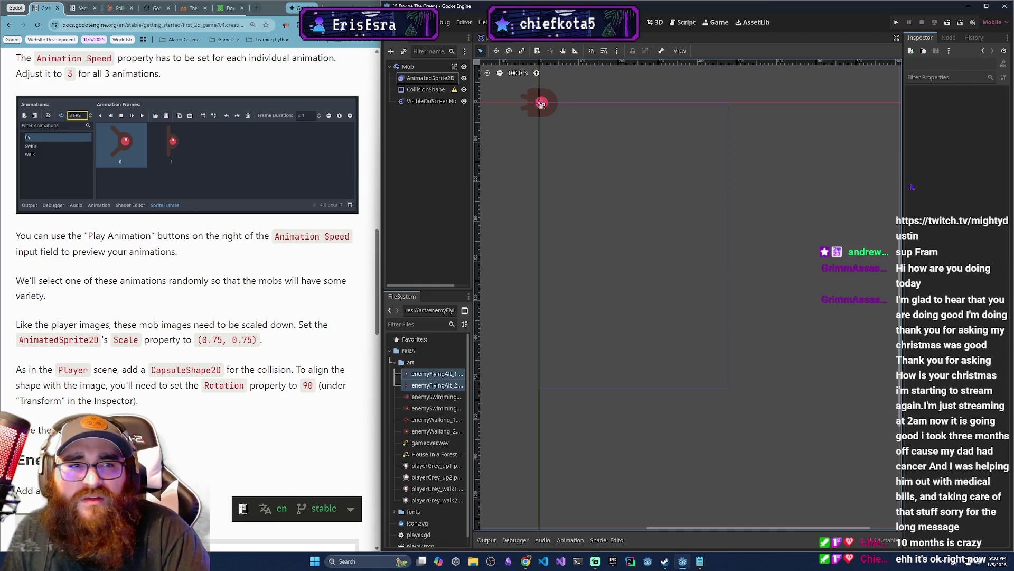
Give the CollisionShape2D a new CapsuleShape2D.
left_click(426, 89)
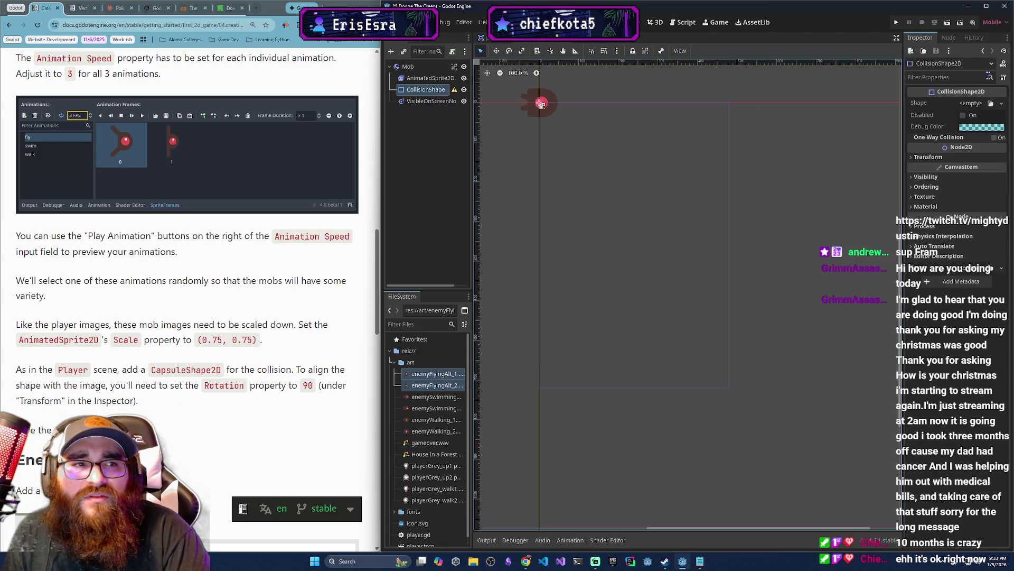
left_click(991, 109)
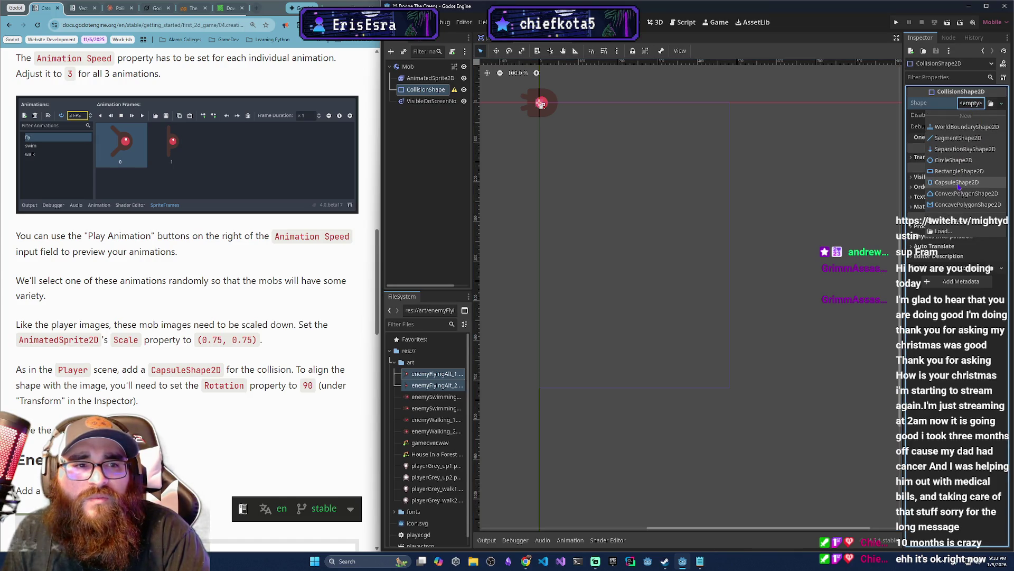
left_click(966, 183)
left_click_drag(542, 103, 556, 117)
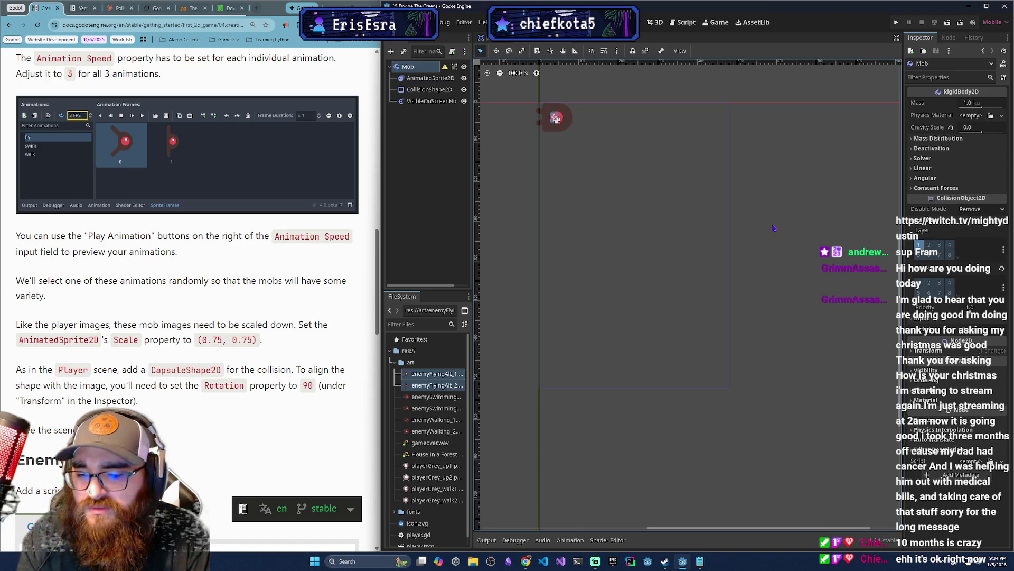
key("ctrl+z")
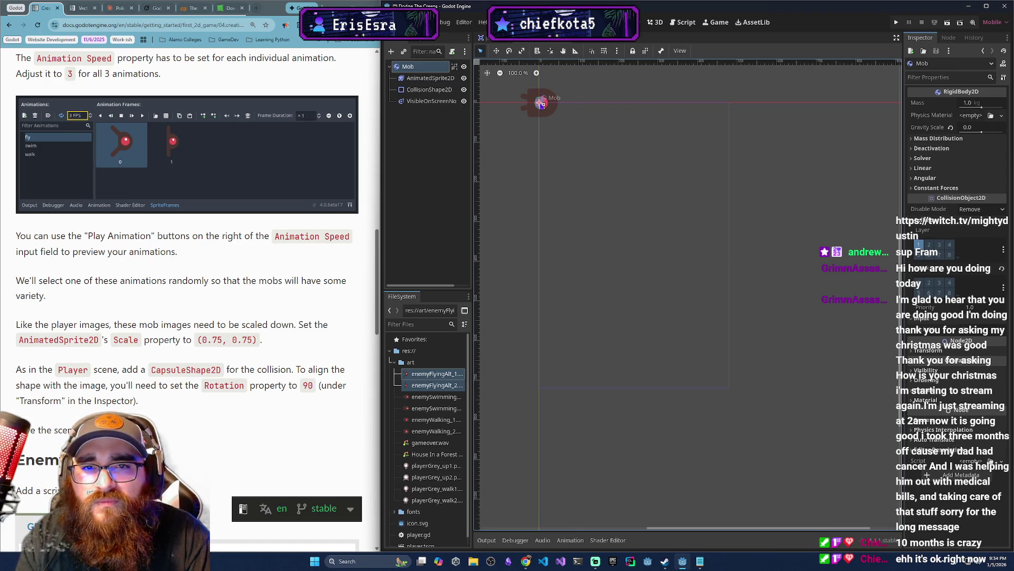
Rotate the collision capsule to exactly 90 degrees.
left_click(429, 90)
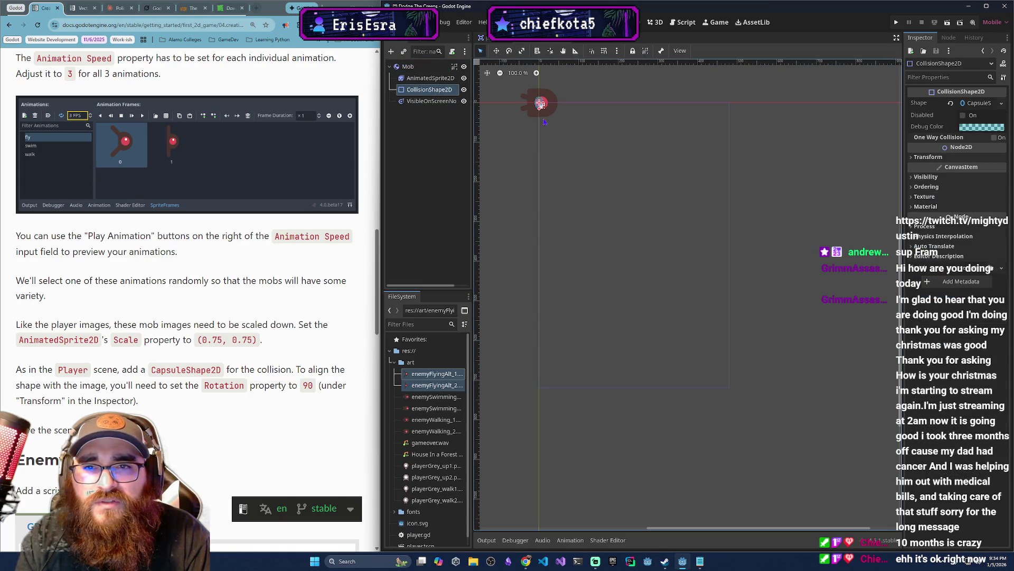
key("e")
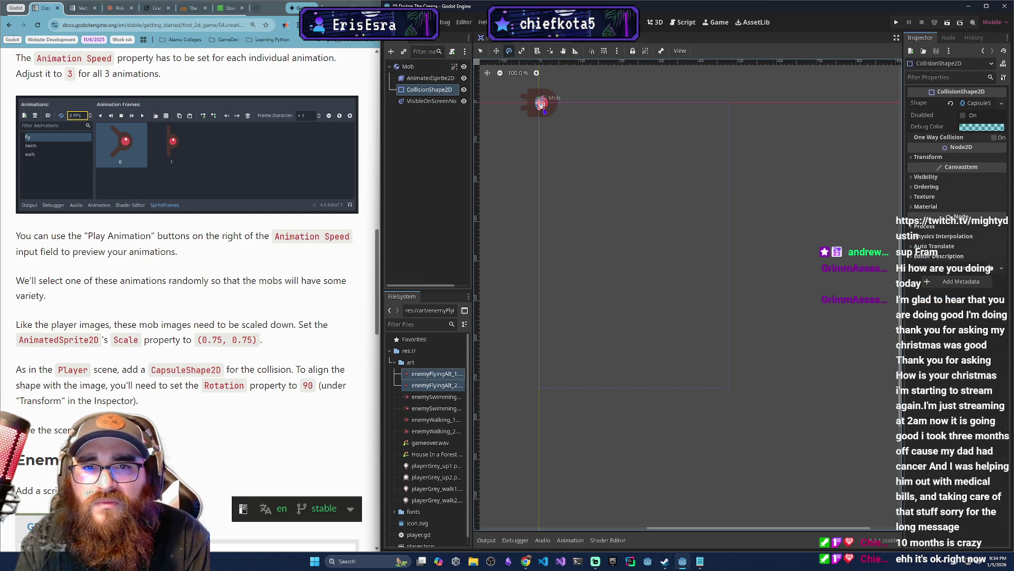
scroll(539, 106, "up", 3)
scroll(539, 111, "up", 2)
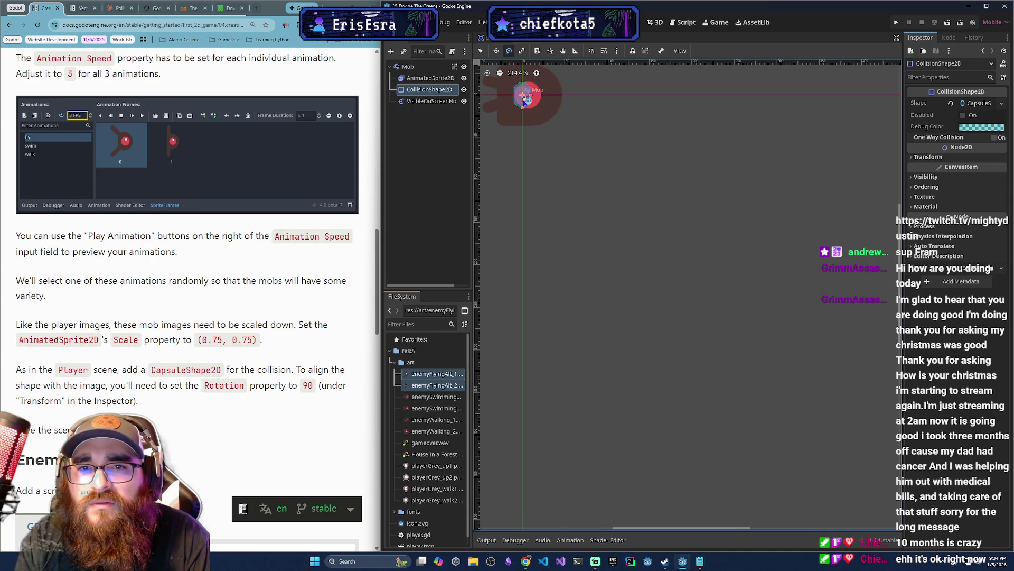
mouse_move(525, 100)
left_mouse_down()
mouse_move(515, 102)
mouse_move(530, 110)
mouse_move(516, 103)
left_mouse_up()
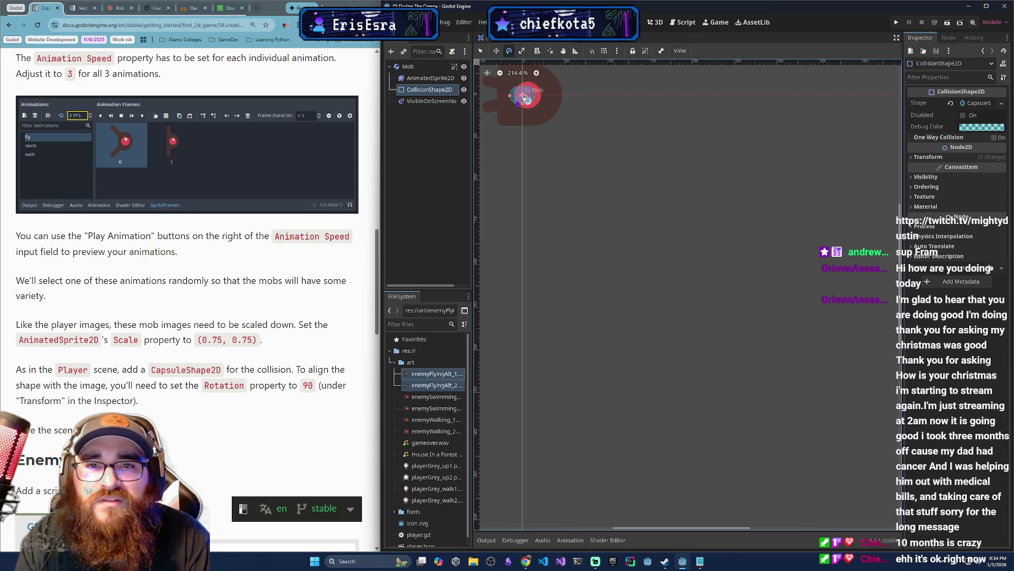
left_click(913, 159)
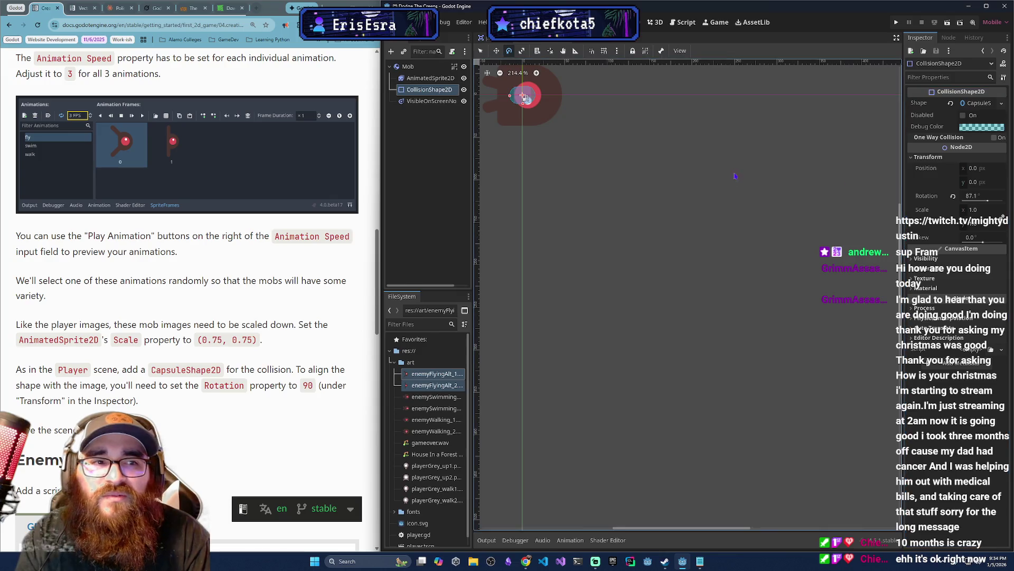
left_click(995, 199)
type("90")
key("Return")
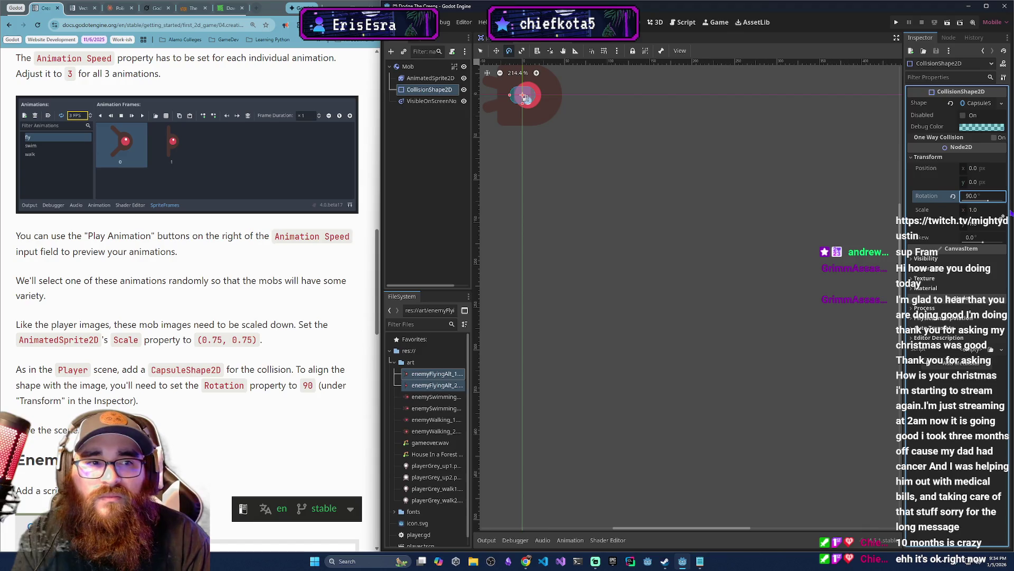
scroll(598, 151, "down", 3)
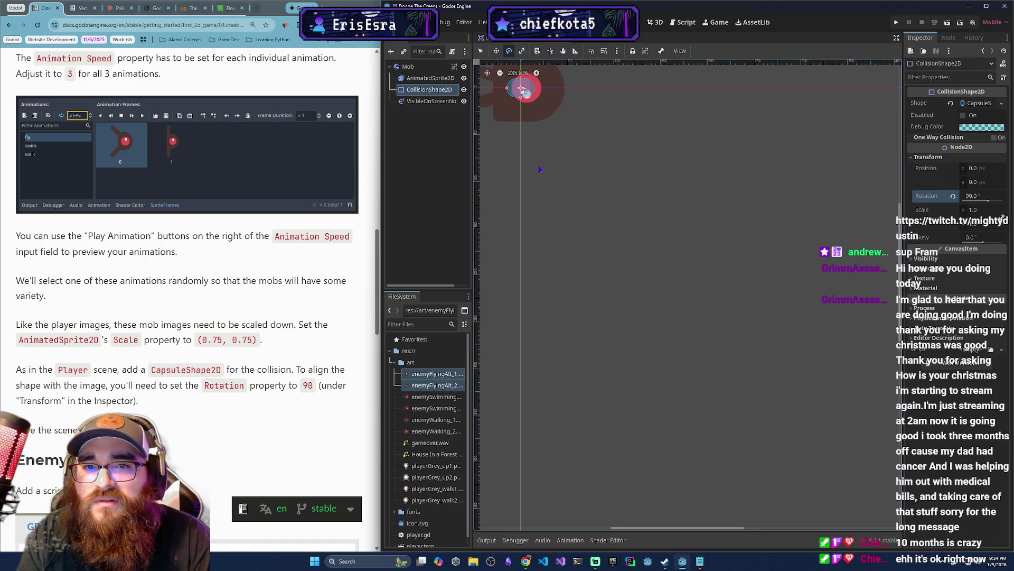
left_click_drag(586, 161, 649, 255)
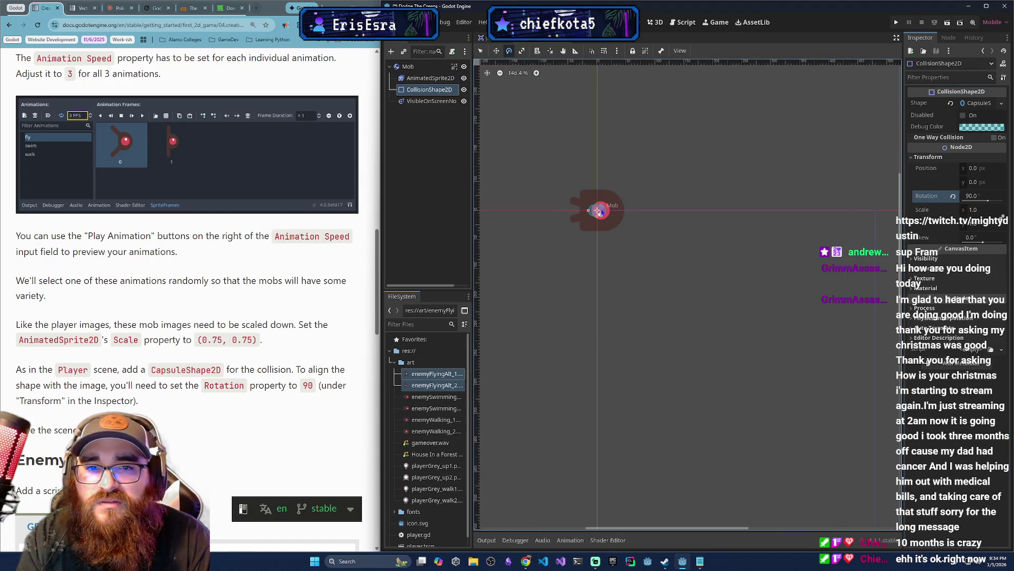
Set the collision shape's Scale to 4 so it covers the sprite.
key("w")
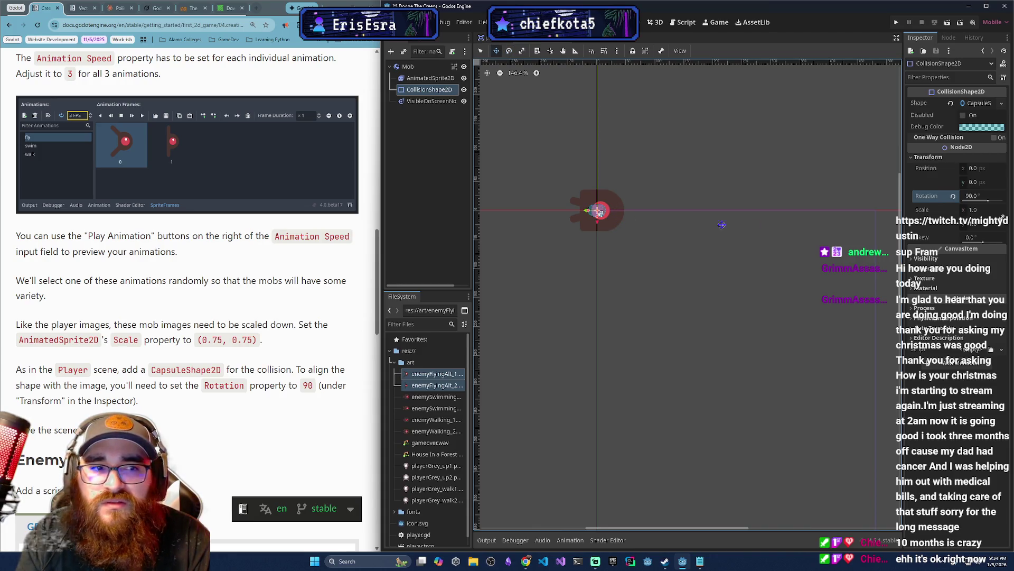
left_click(977, 209)
type("3")
key("Return")
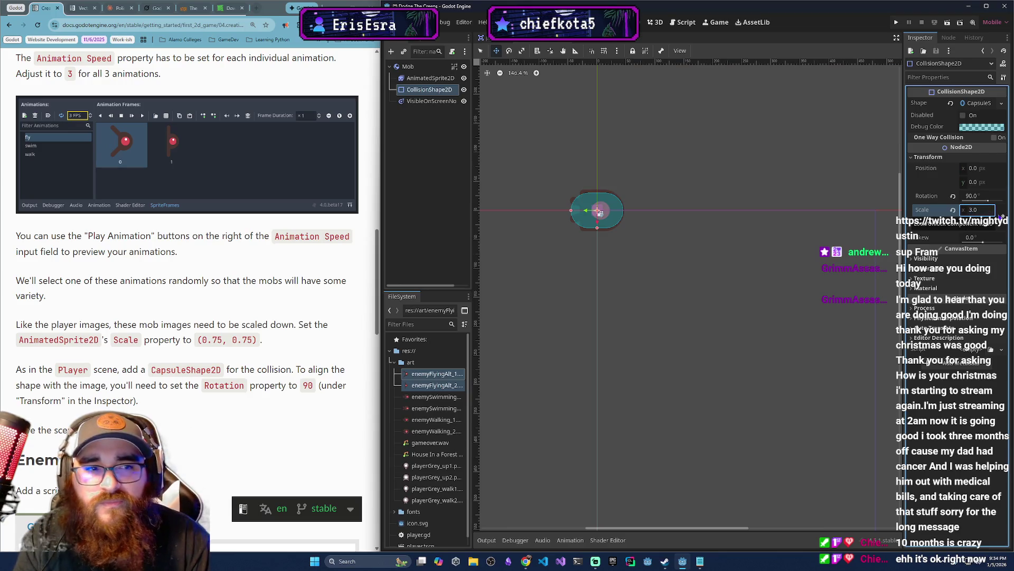
type("4")
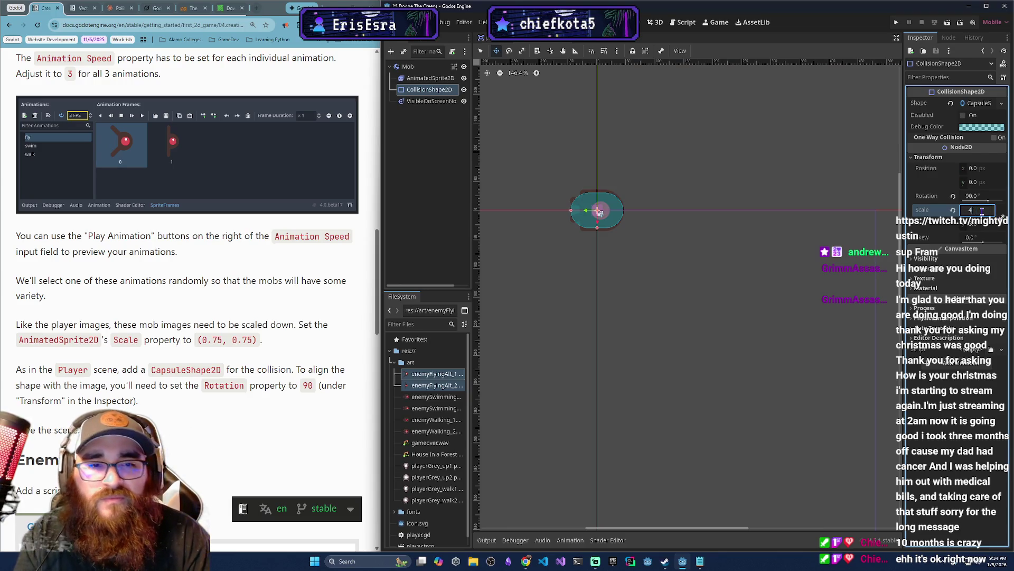
key("Return")
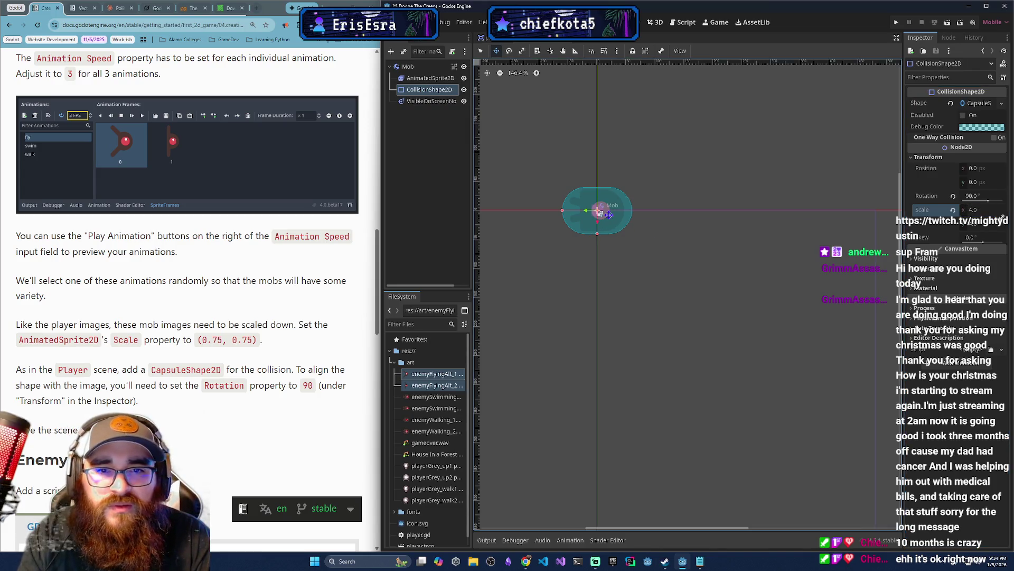
key("s")
left_click_drag(601, 214, 593, 217)
scroll(595, 215, "down", 1)
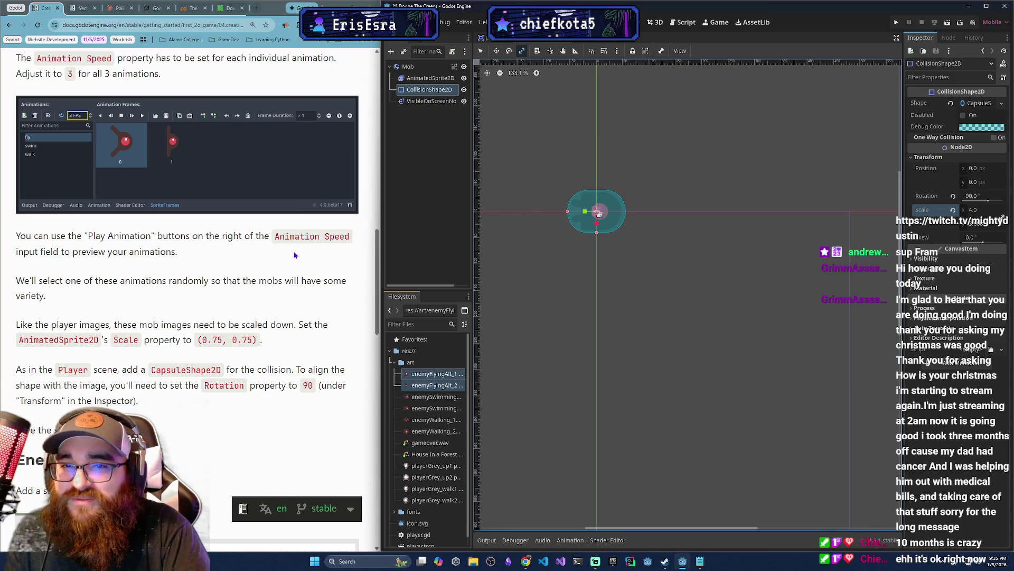
scroll(177, 280, "down", 2)
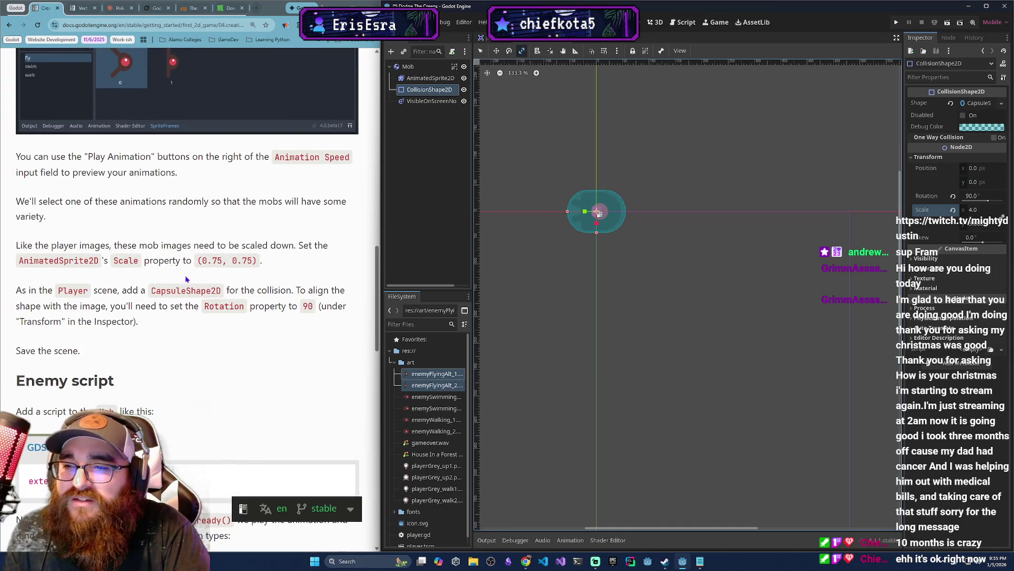
scroll(188, 277, "down", 1)
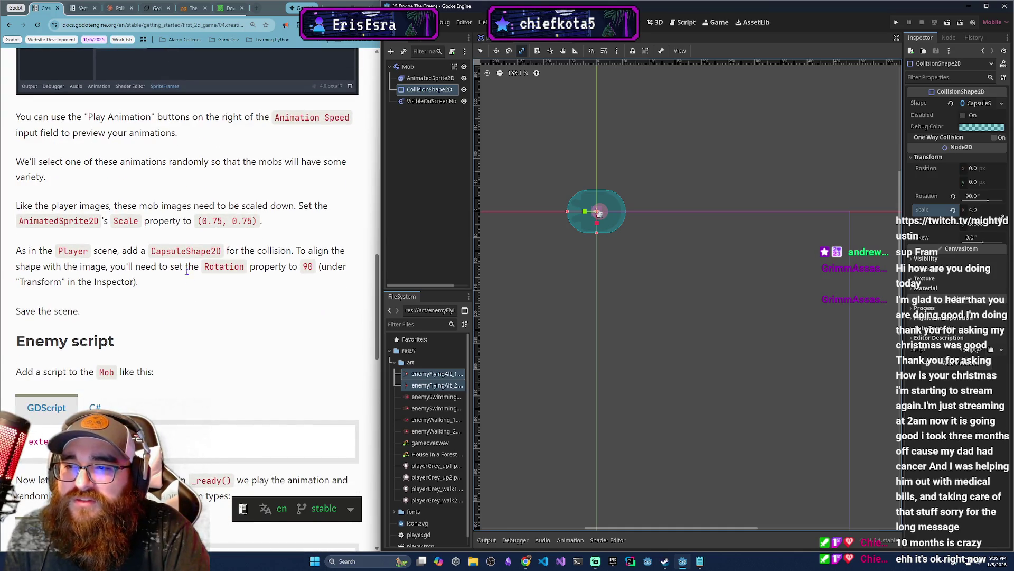
scroll(317, 280, "down", 1)
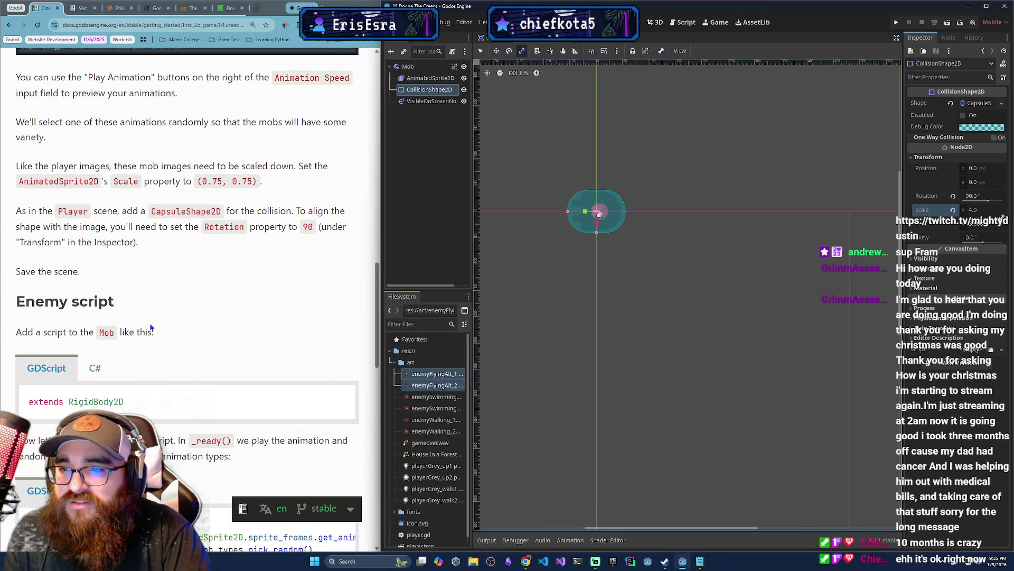
scroll(151, 331, "down", 4)
scroll(146, 349, "up", 9)
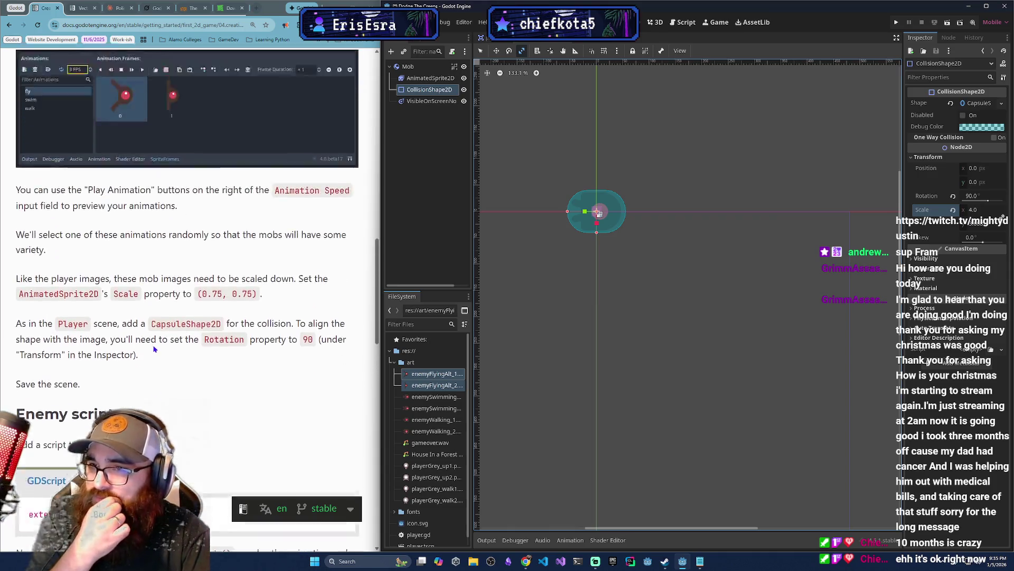
scroll(143, 356, "down", 6)
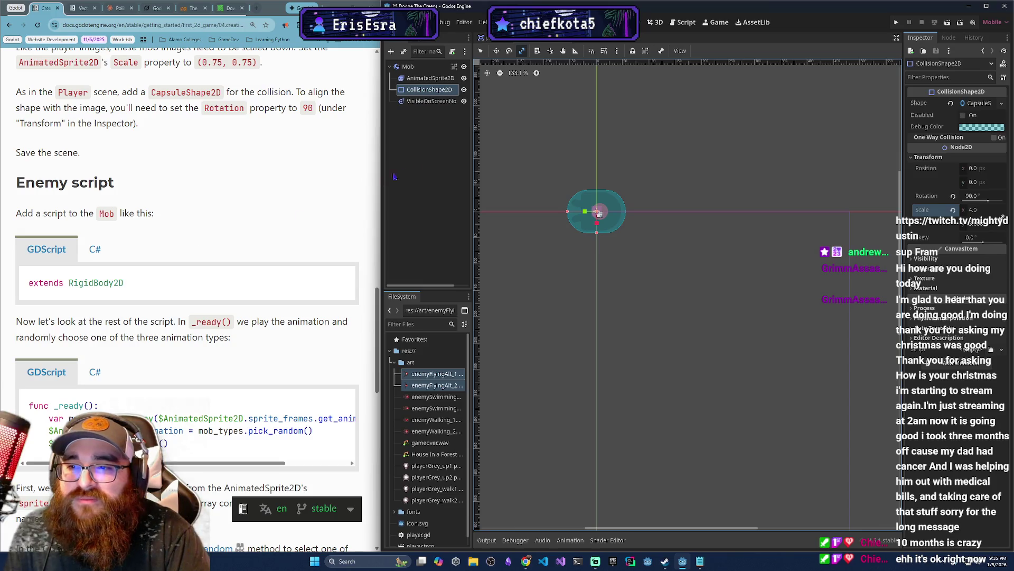
left_click(423, 68)
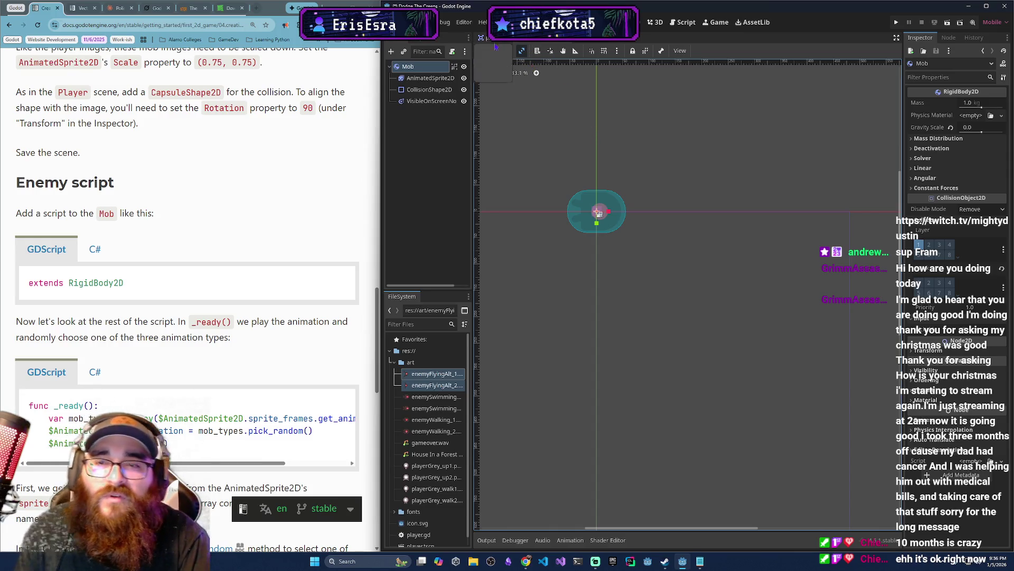
Save the scene as mob.tscn and attach a new res://mob.gd script to Mob.
key("ctrl+s")
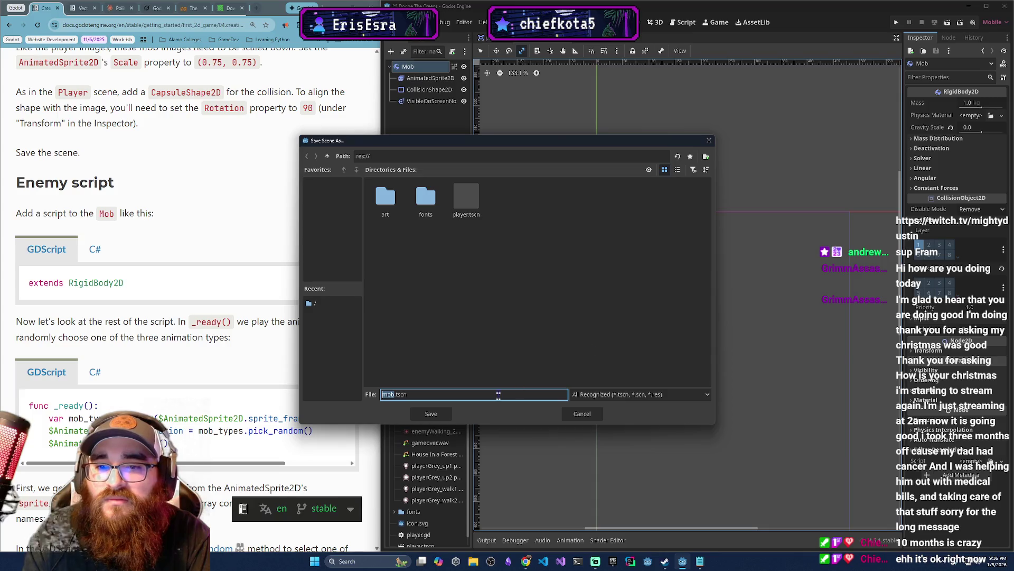
left_click(442, 417)
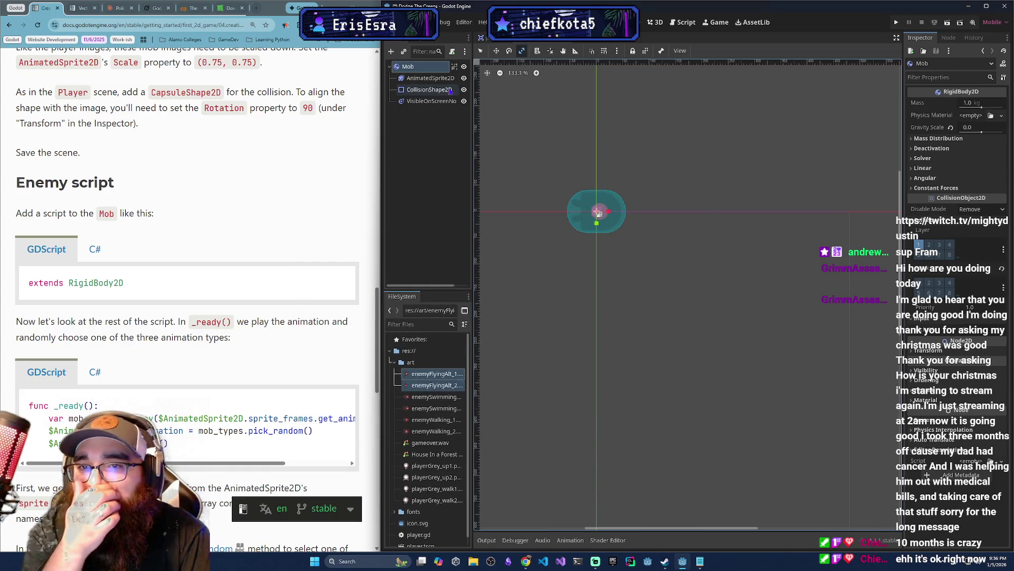
left_click(452, 51)
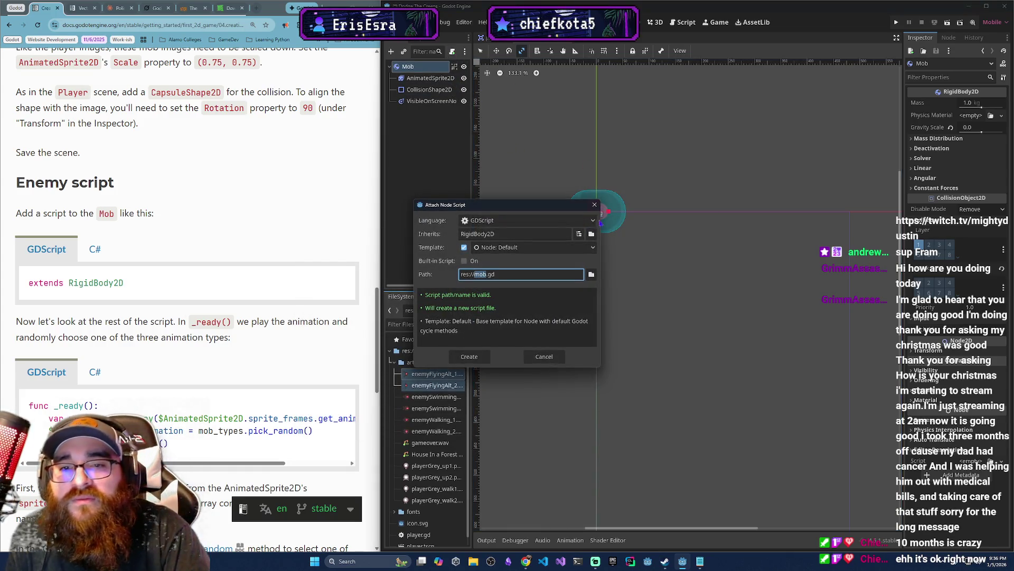
left_click(469, 357)
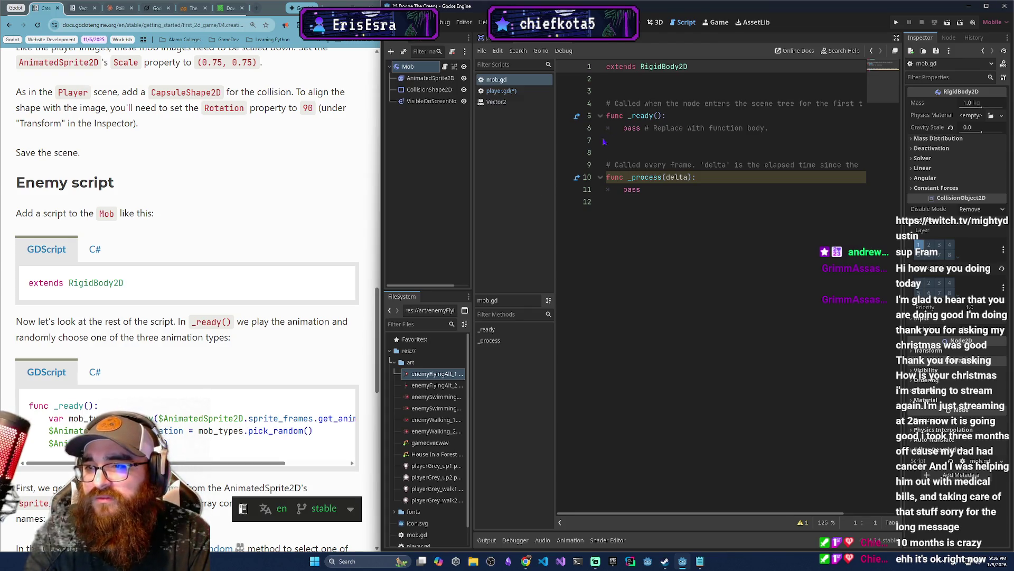
Replace the pass line in _ready with 'var mob_types = Array($AnimatedSprite2D'.
scroll(190, 296, "down", 1)
left_click_drag(769, 128, 623, 128)
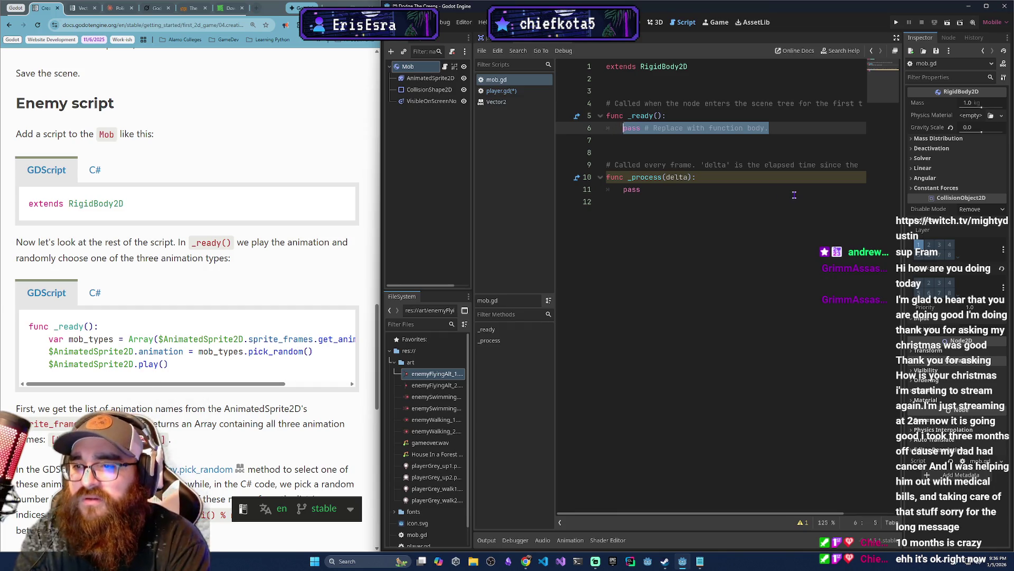
type("var mob_types")
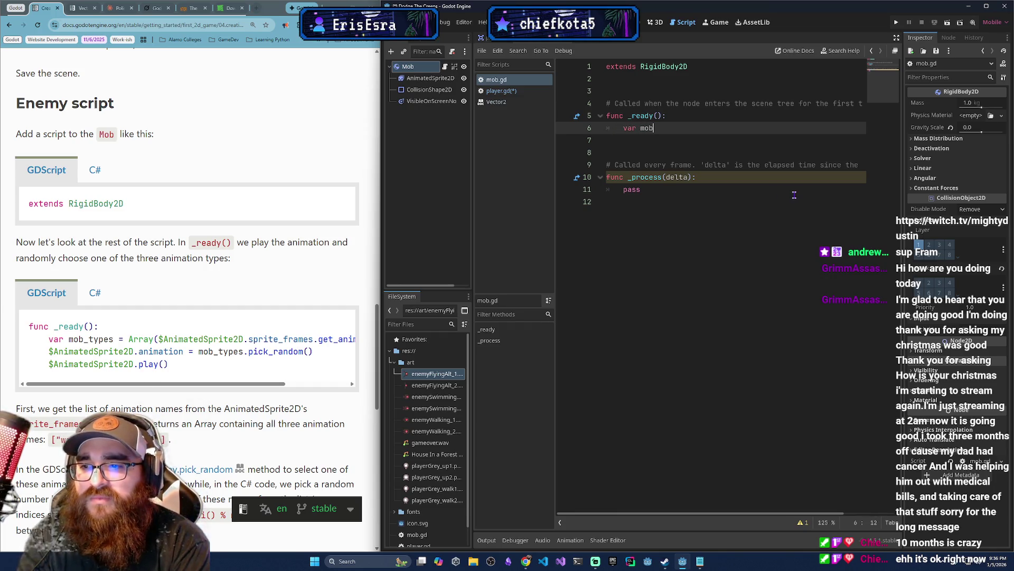
type(" = Array")
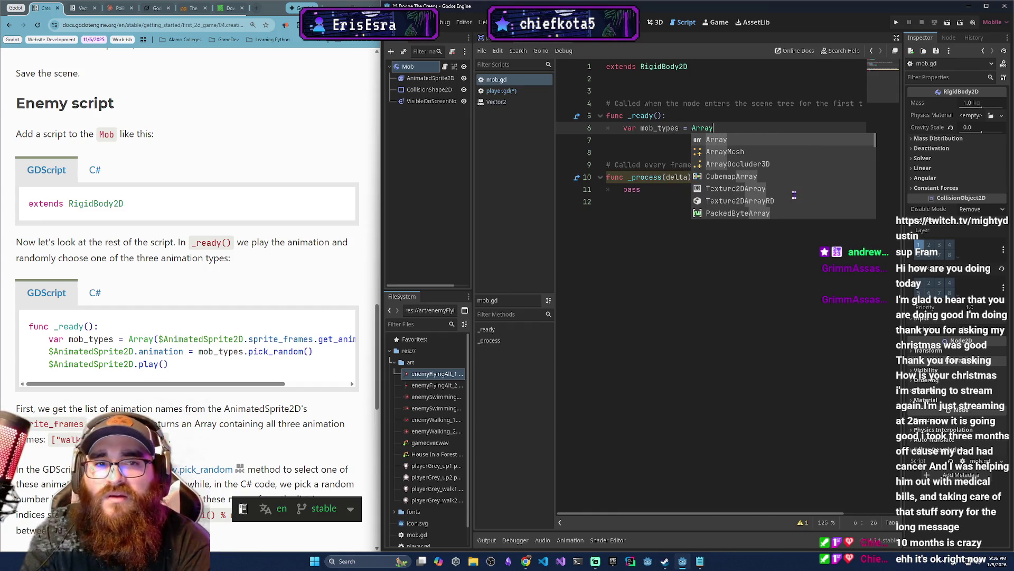
key("Return")
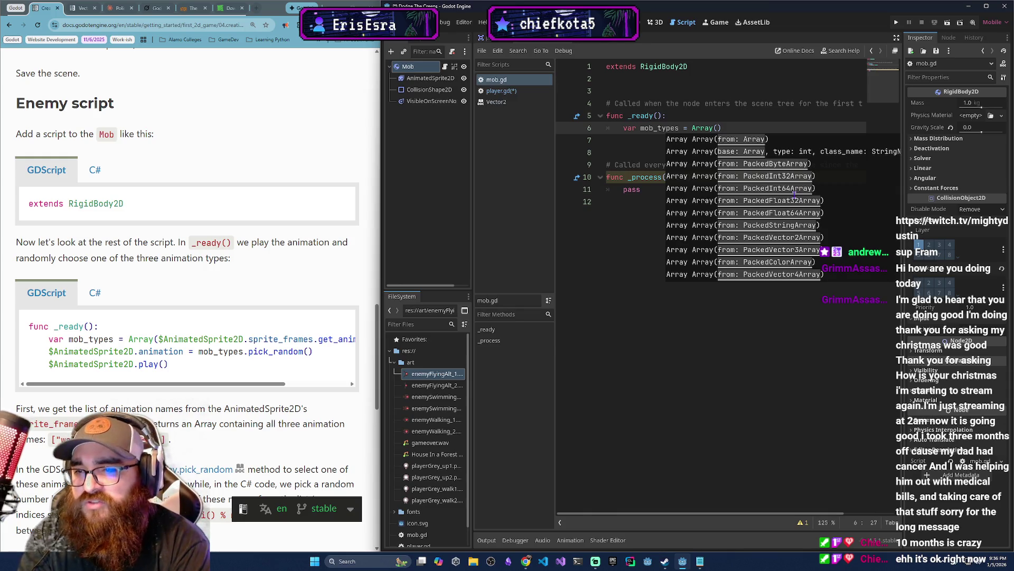
type("$")
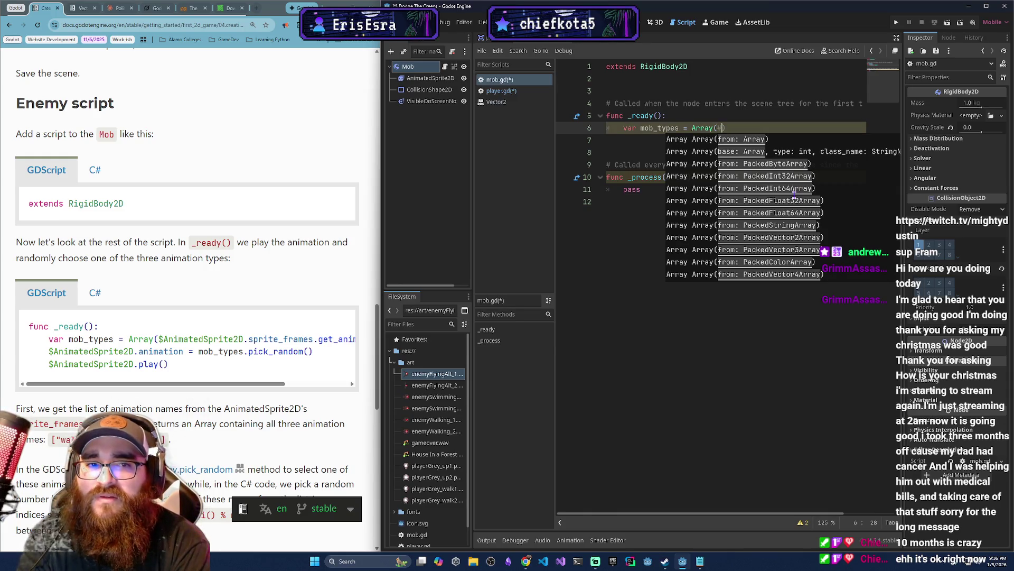
type("a")
key("BackSpace")
type("A")
key("Return")
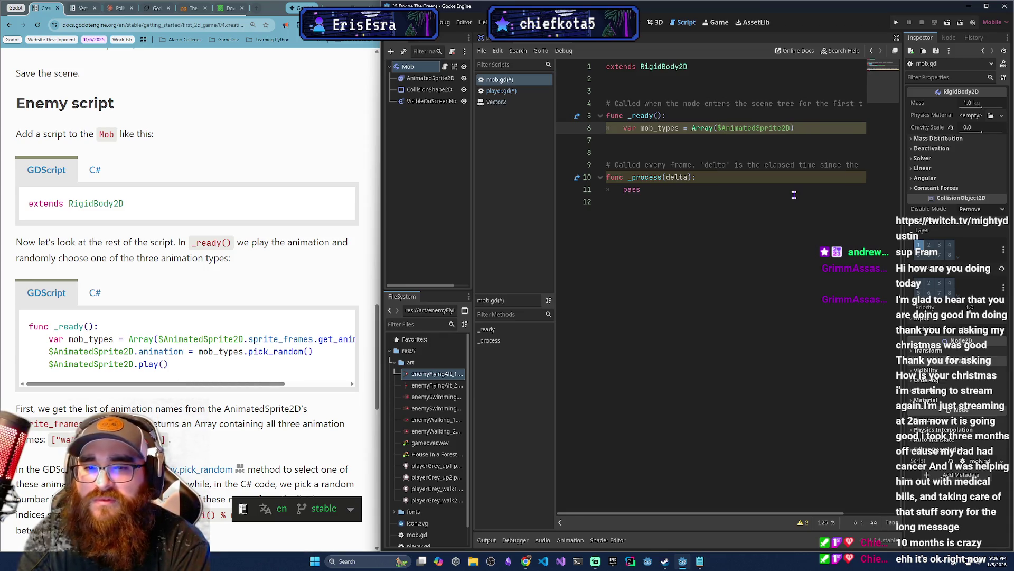
Finish the line with .sprite_frames.get_animation_names(), checking the tutorial's code example.
type(".spri")
key("Return")
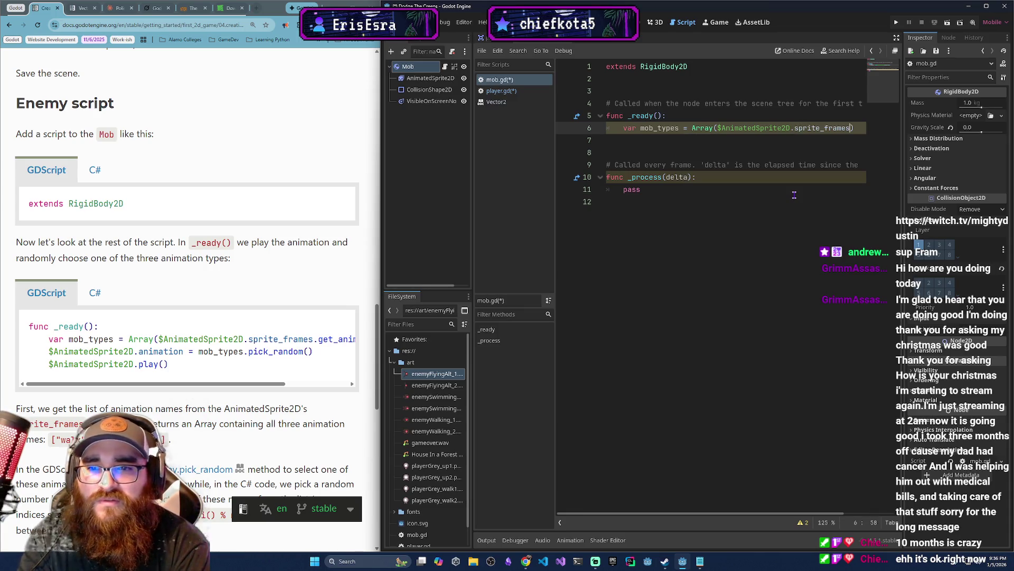
type(".get")
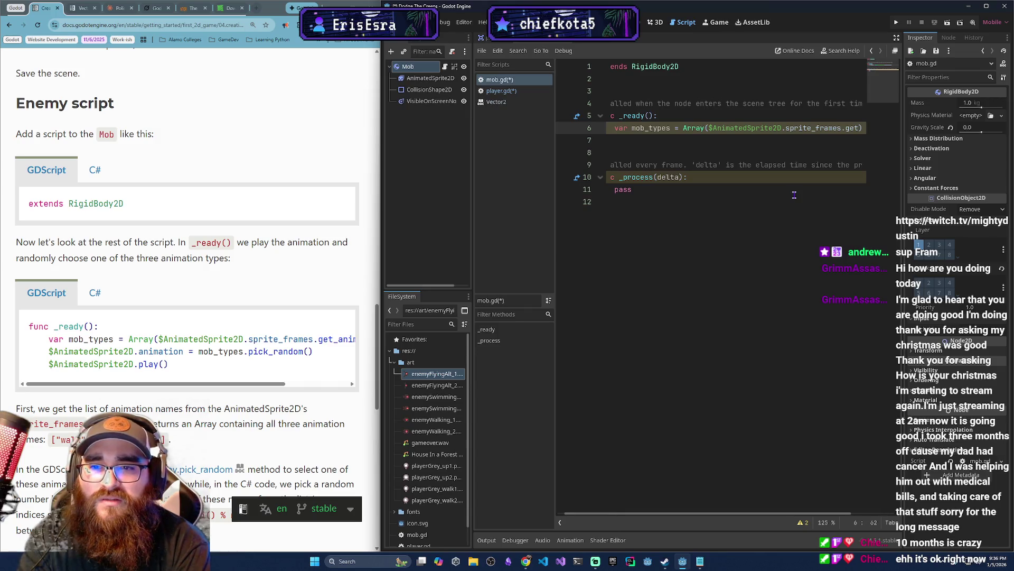
type("_an")
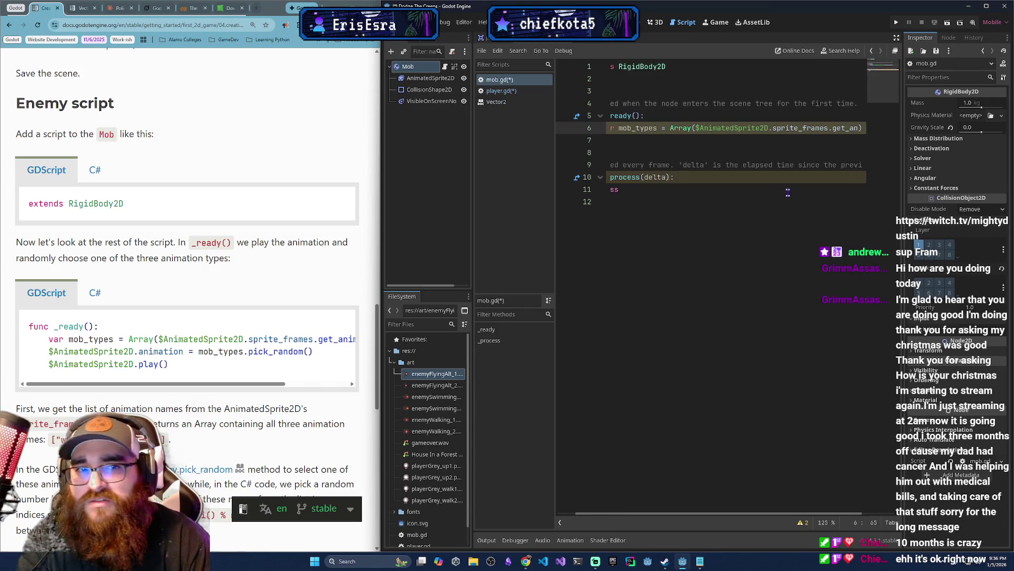
left_click(269, 386)
left_click_drag(270, 386, 336, 386)
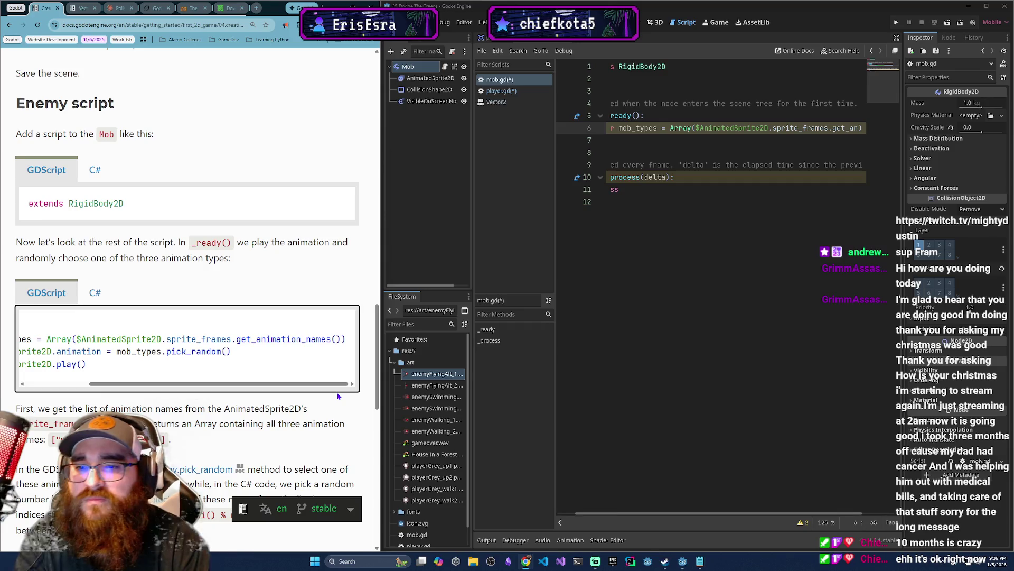
left_click(924, 122)
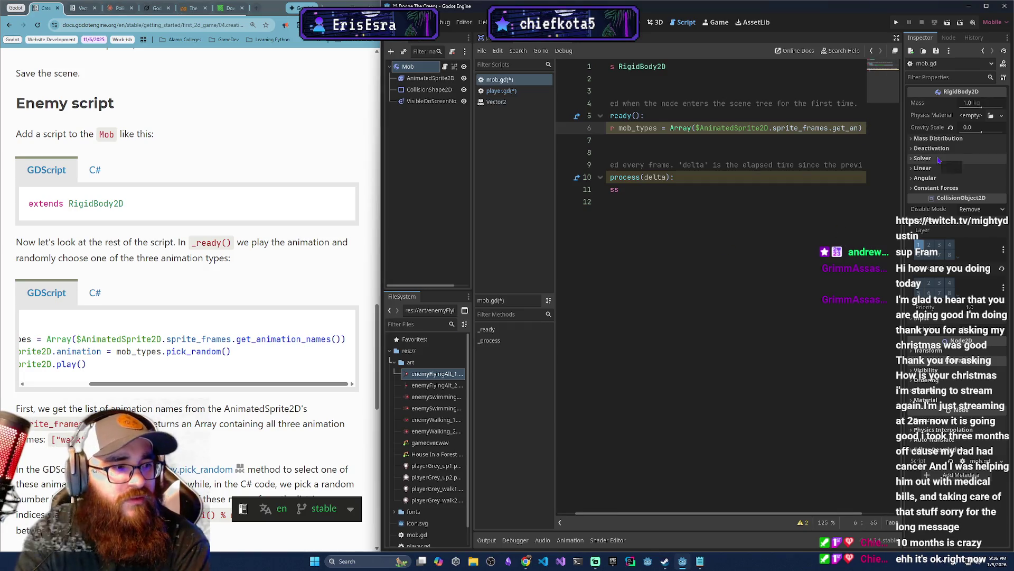
type("imation_")
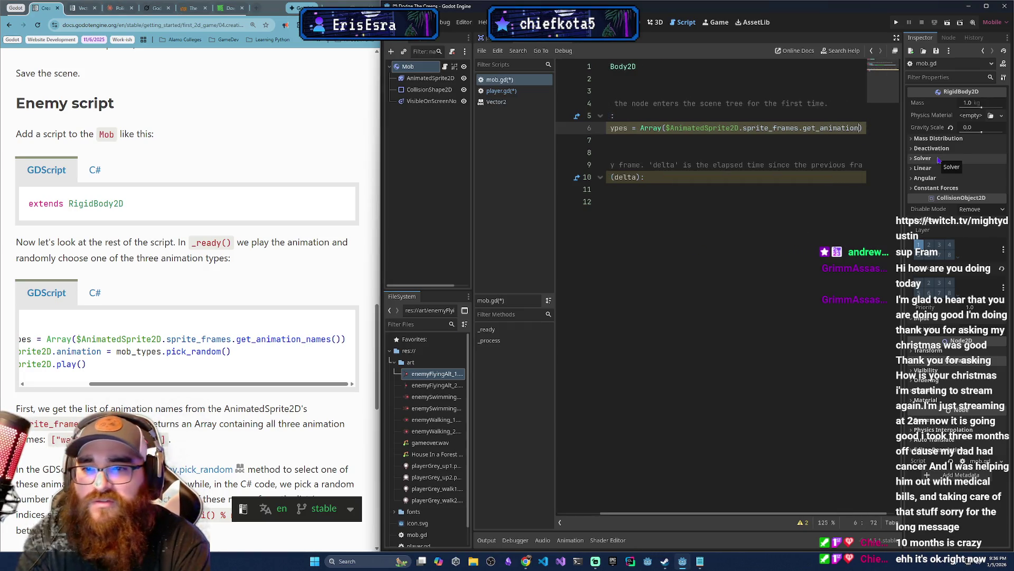
type("names()")
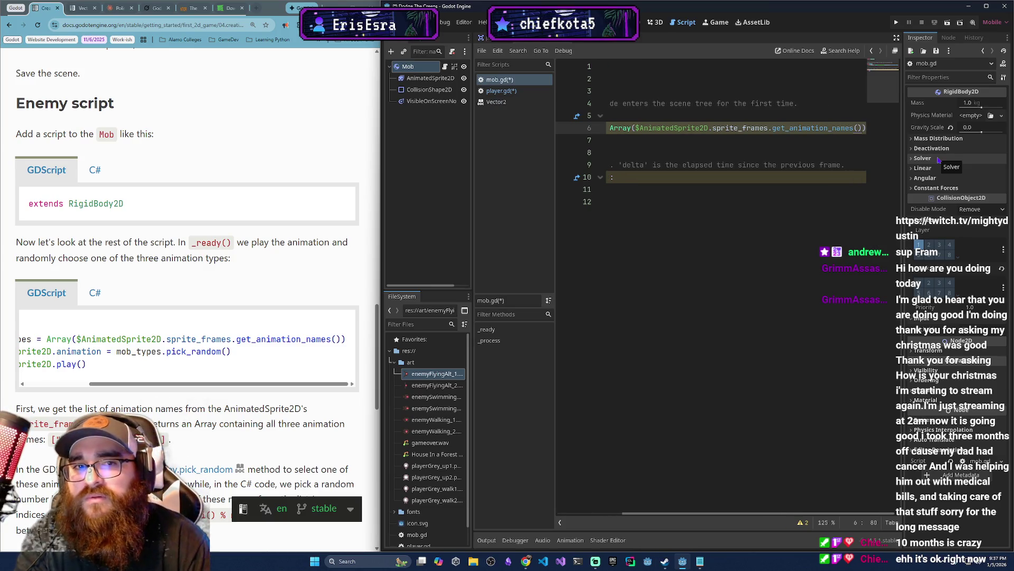
Scroll the tutorial page sideways and widen the tutorial browser window.
scroll(677, 498, "left", 5)
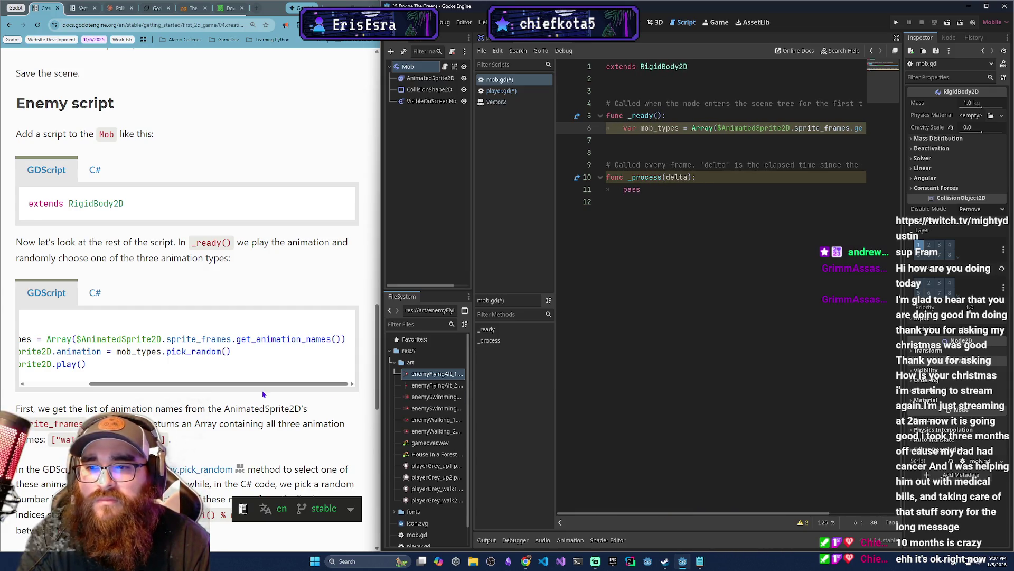
scroll(221, 389, "left", 3)
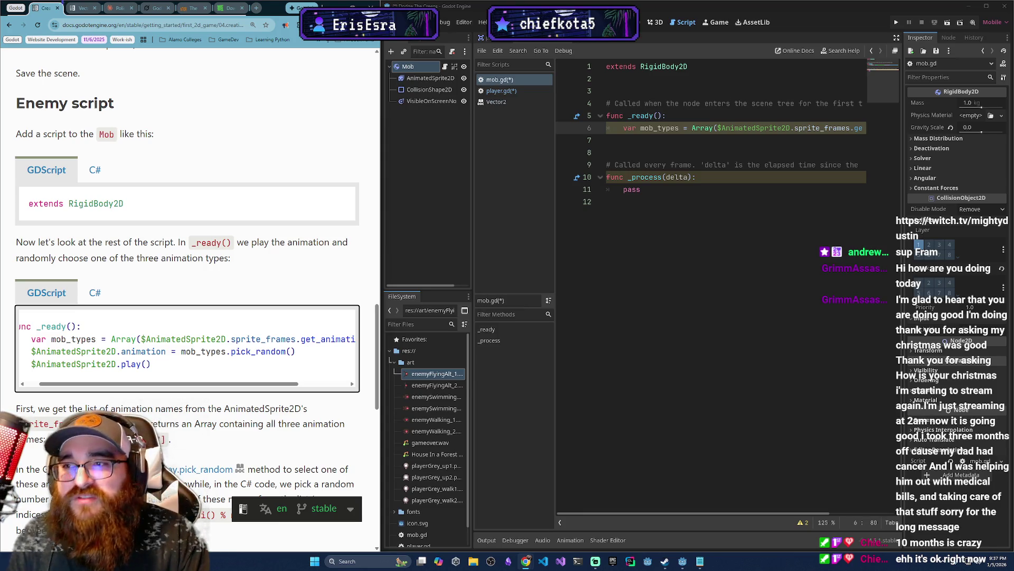
left_click_drag(380, 204, 470, 191)
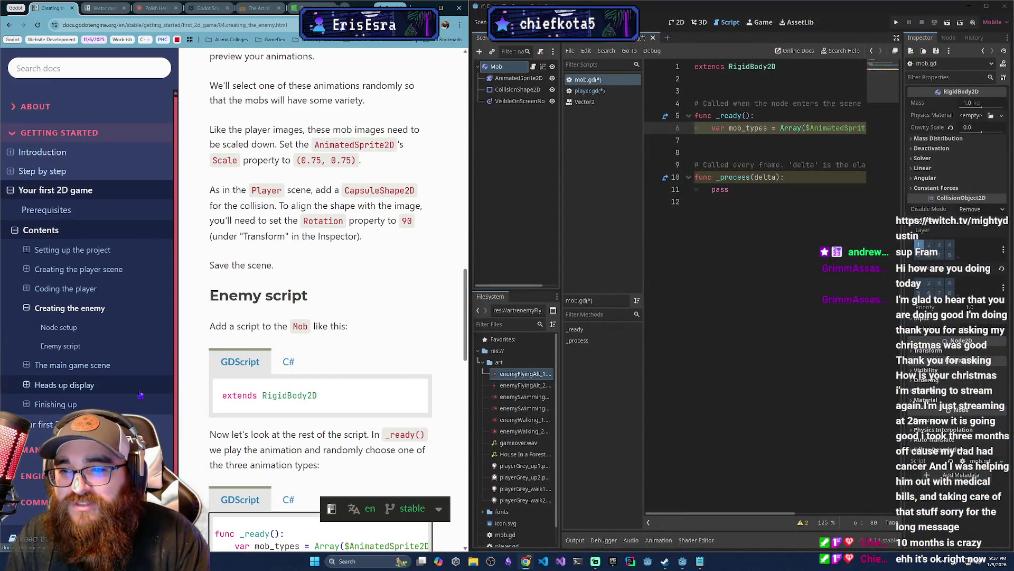
Adjust the tutorial browser window's width slightly.
mouse_move(469, 257)
left_mouse_down()
mouse_move(399, 245)
mouse_move(423, 249)
left_mouse_up()
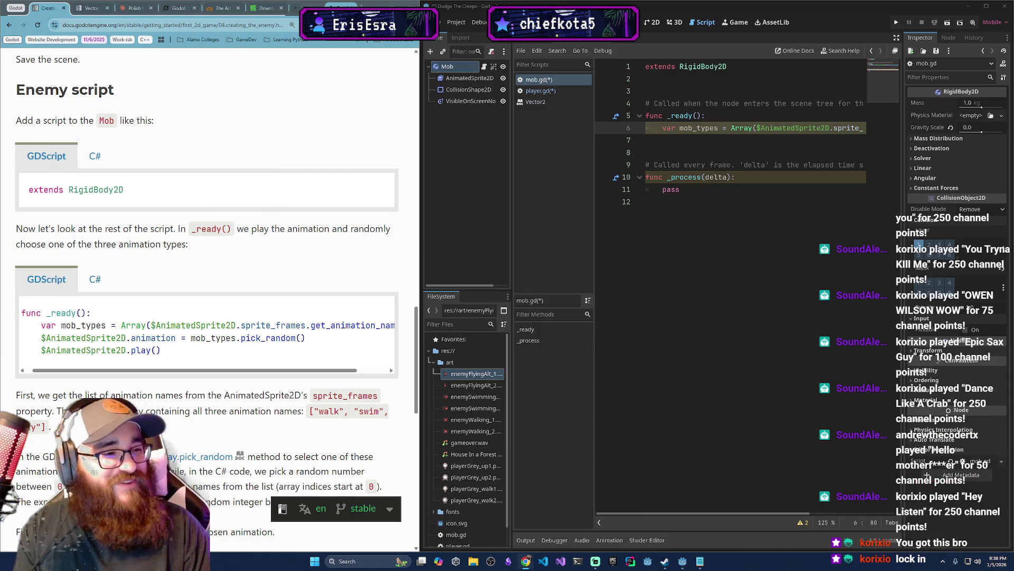
key("super+shift+s")
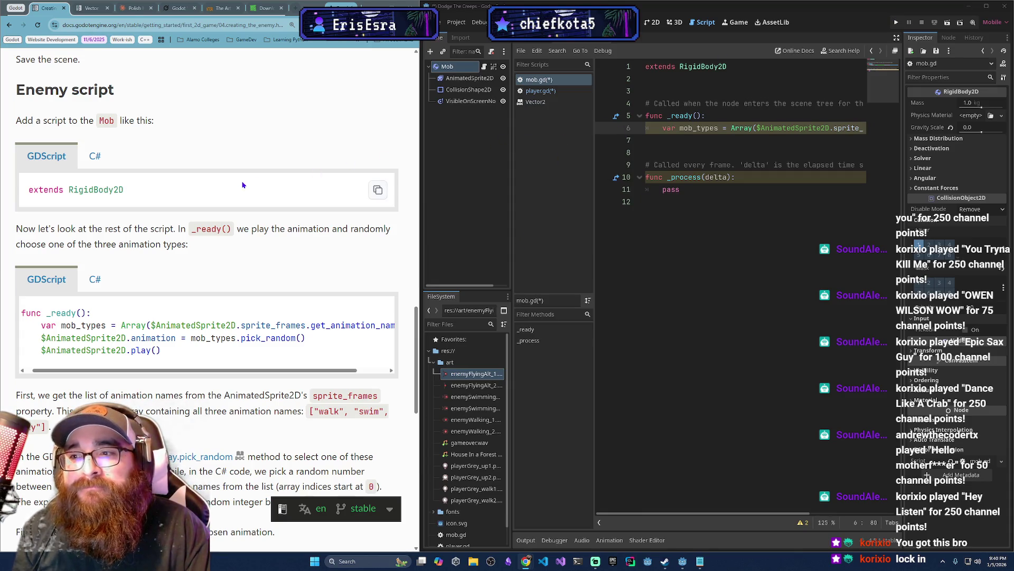
scroll(370, 296, "down", 1)
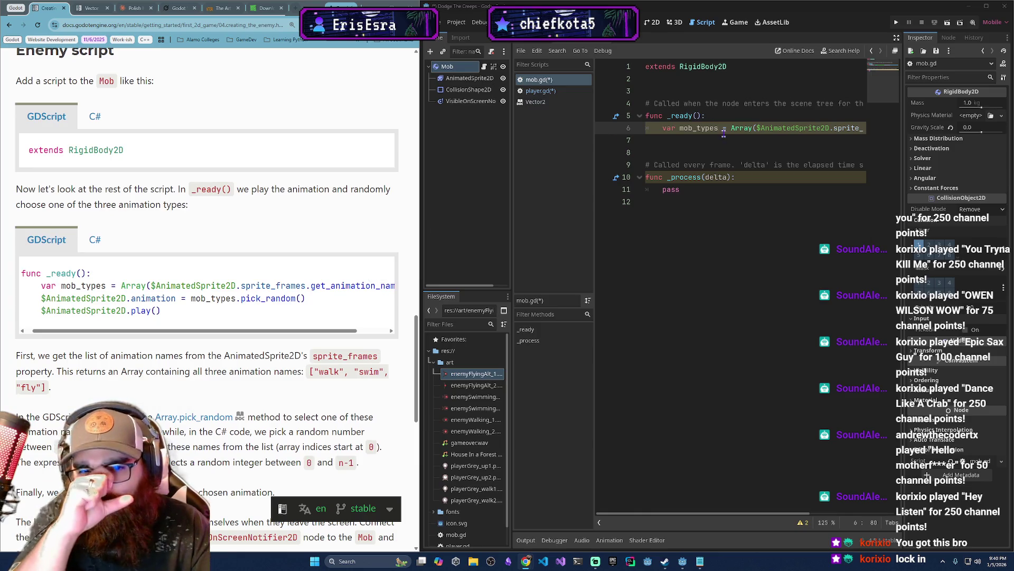
On indented line 7, write '$AnimatedSprite2D.animation = mob_types.pick_random()'.
left_click(851, 141)
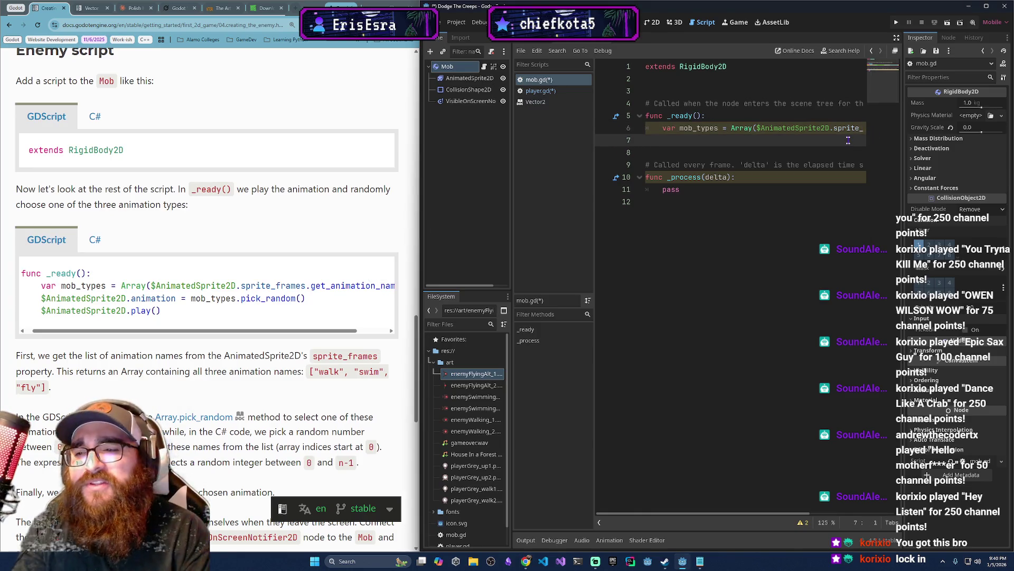
key("Tab")
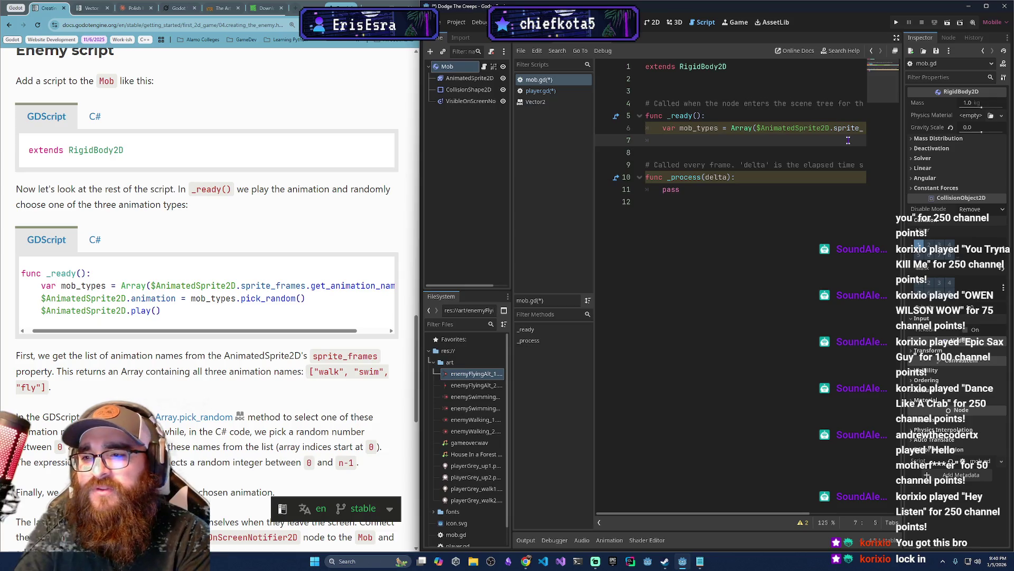
type("%$")
key("BackSpace")
key("BackSpace")
type("$Ani")
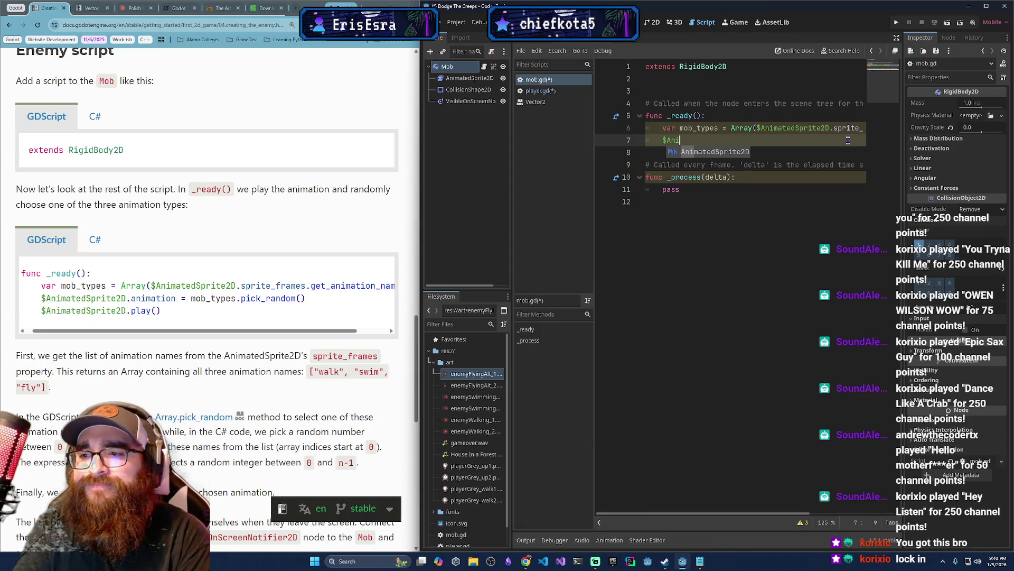
key("Return")
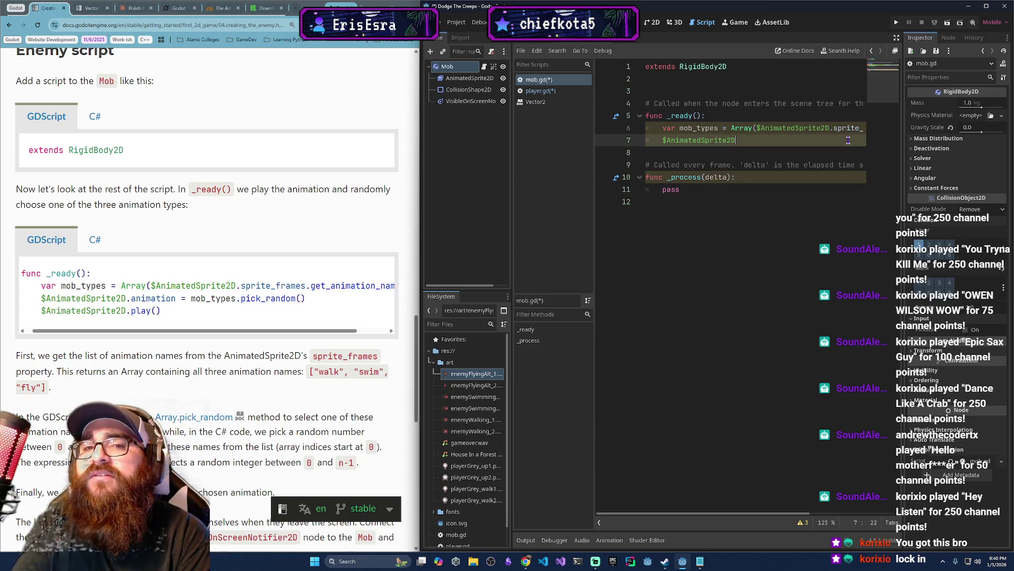
type(".animat")
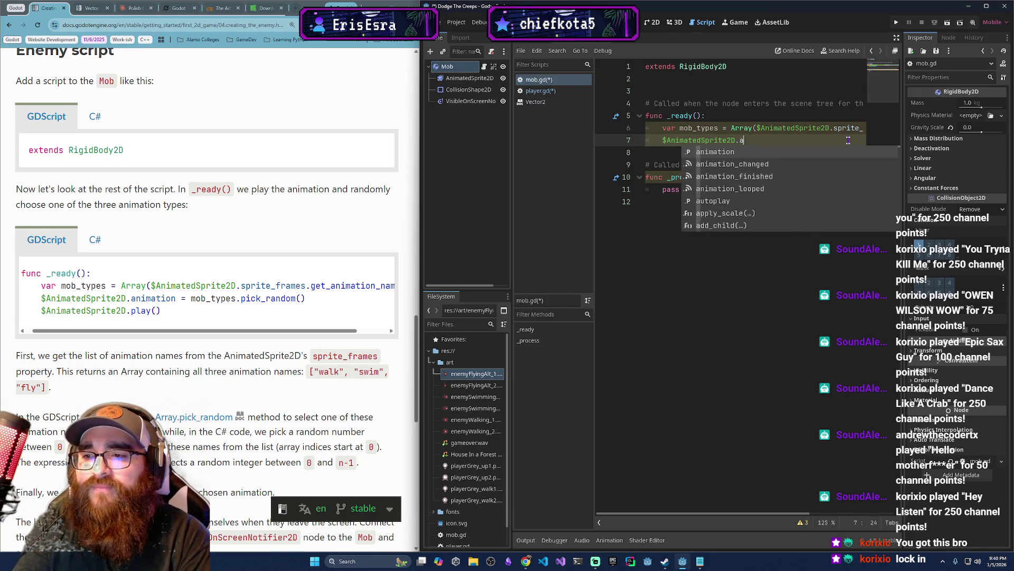
type("i")
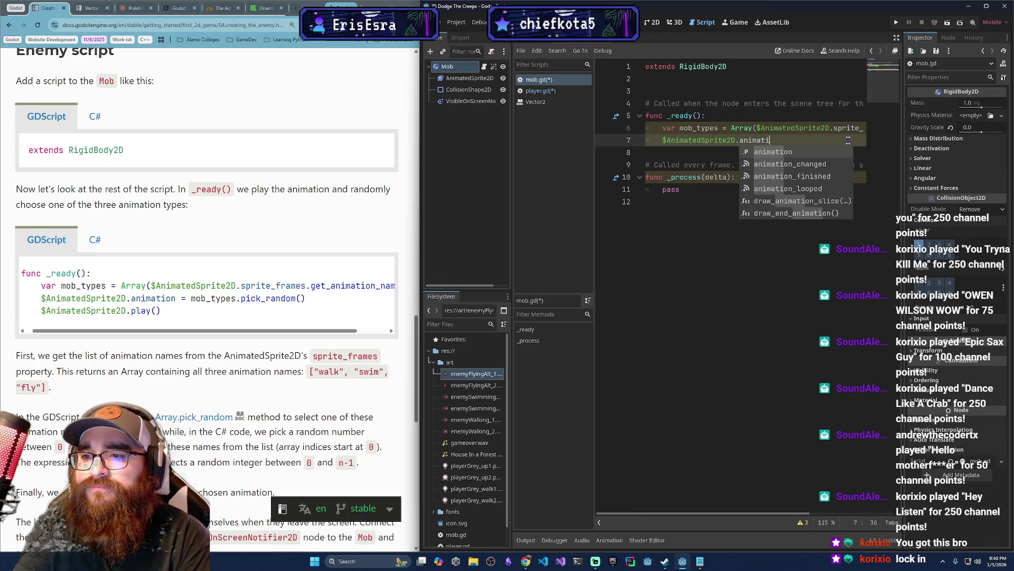
type("on = mob_types.pick")
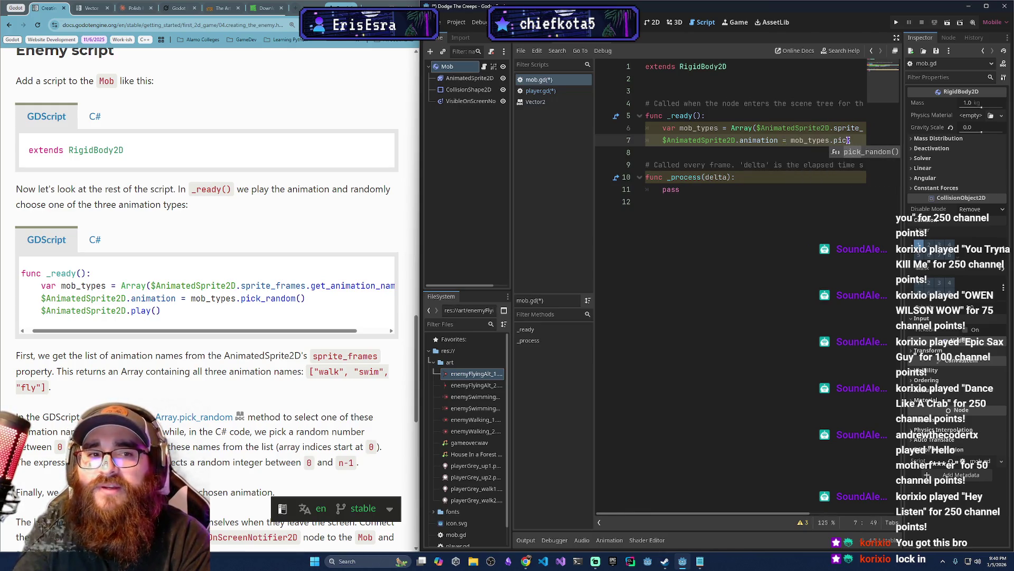
key("Return")
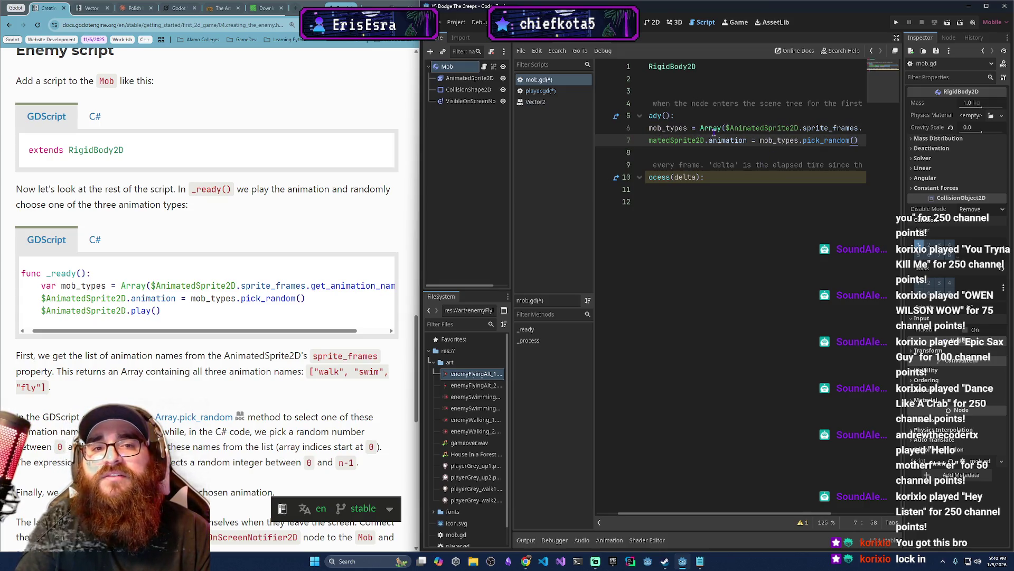
left_click_drag(701, 127, 859, 129)
left_click(860, 140)
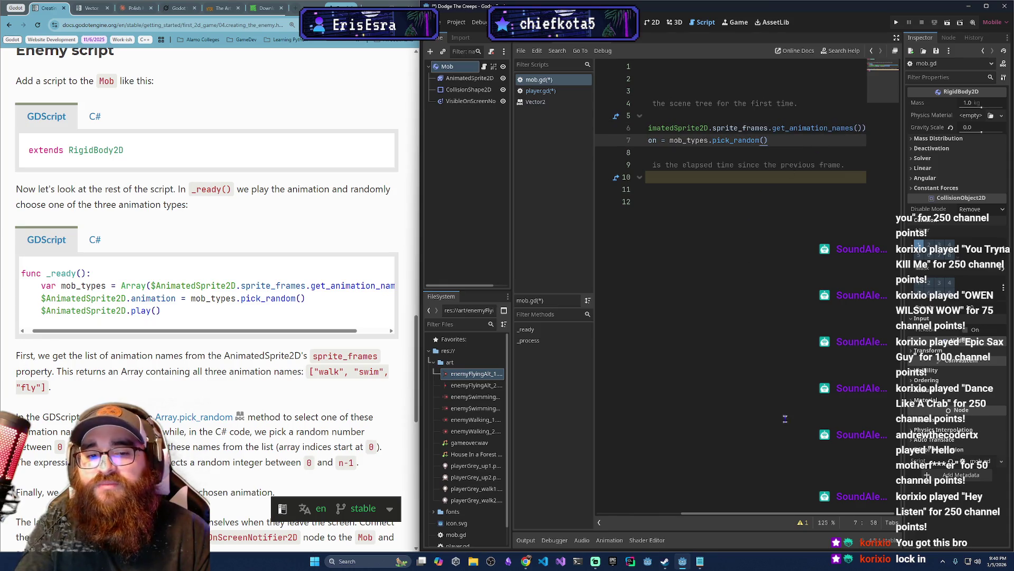